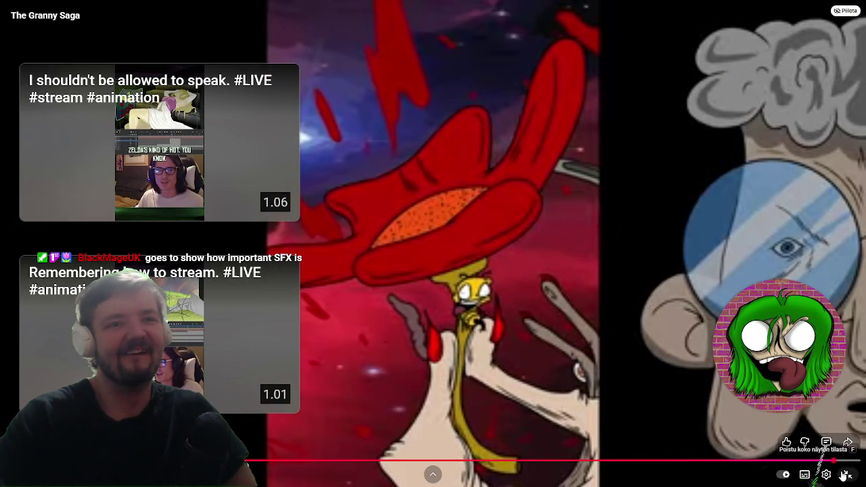
Step: Exit fullscreen on The Granny Saga video, pause it, and close its browser window
{"action": "key", "text": "Escape"}
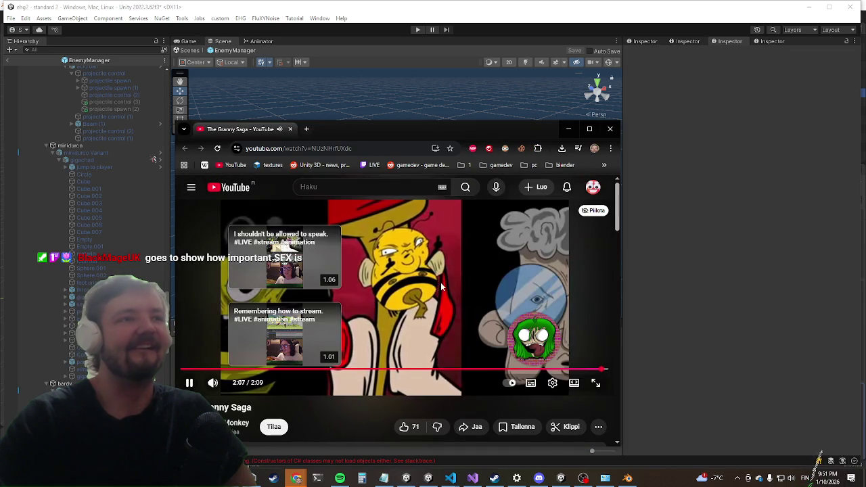
{"action": "left_click", "coordinate": [424, 338]}
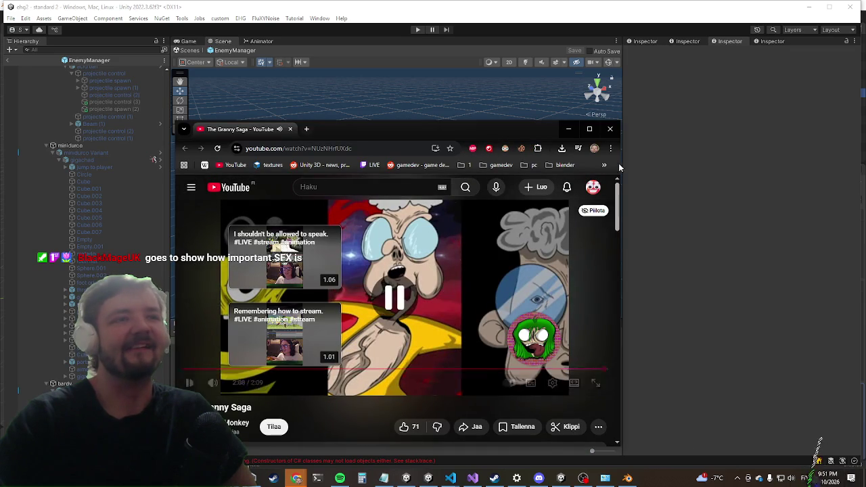
{"action": "left_click", "coordinate": [609, 130]}
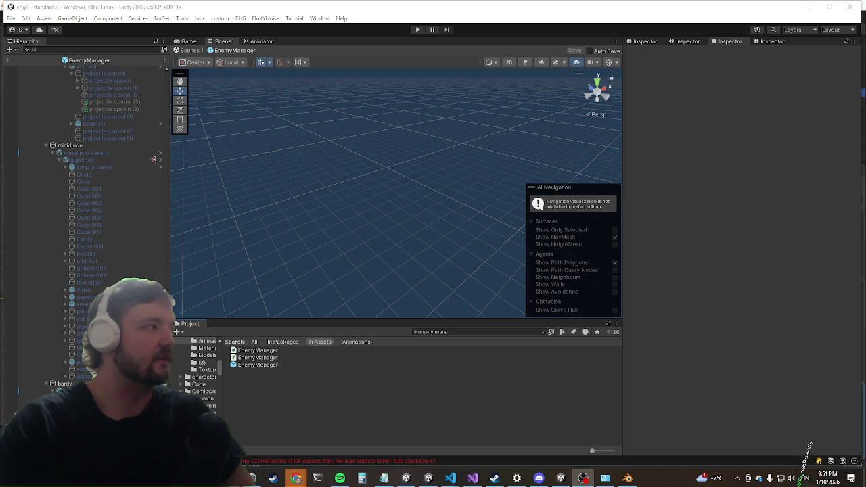
Step: Bring Visual Studio forward to view the AIControl.cs code
{"action": "left_click", "coordinate": [472, 478]}
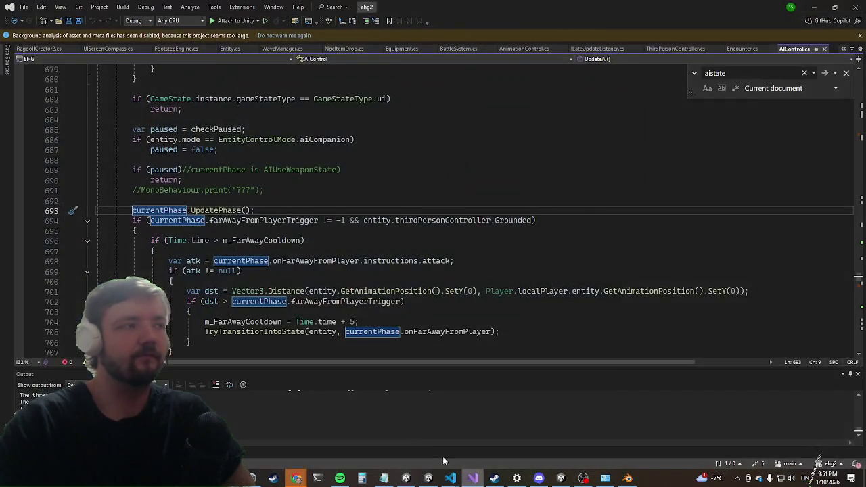
Step: Switch from Visual Studio back to the Unity editor
{"action": "key", "text": "alt+Tab"}
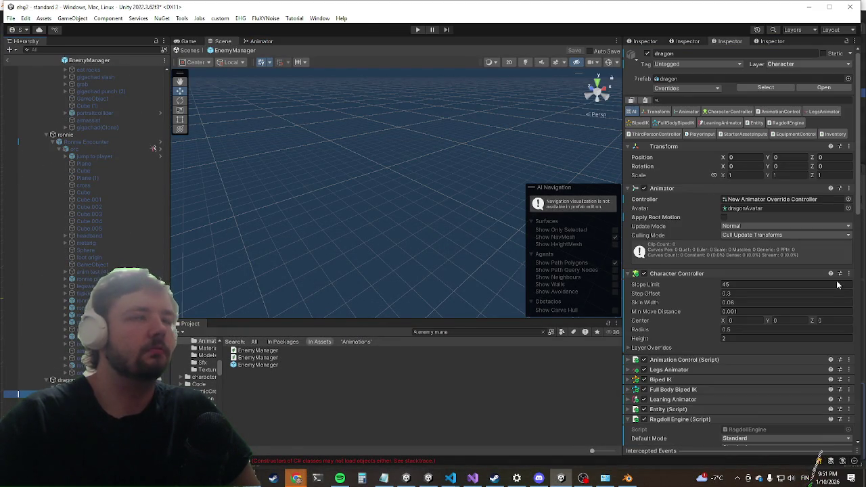
Step: Set the dragon's Ragdoll Engine Idle Velocity Y to 3 and enable Apply Idle During Anims
{"action": "scroll", "coordinate": [751, 308], "scroll_direction": "down", "scroll_amount": 3}
{"action": "scroll", "coordinate": [755, 297], "scroll_direction": "down", "scroll_amount": 3}
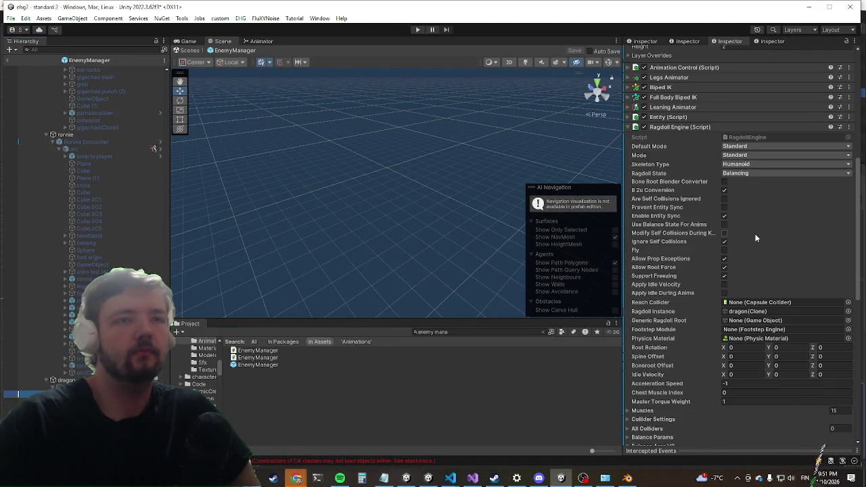
{"action": "scroll", "coordinate": [731, 250], "scroll_direction": "down", "scroll_amount": 5}
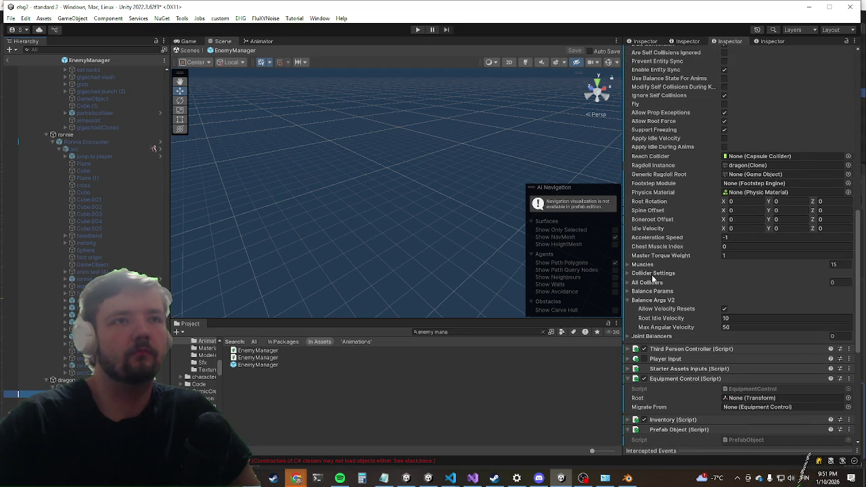
{"action": "left_click", "coordinate": [788, 229]}
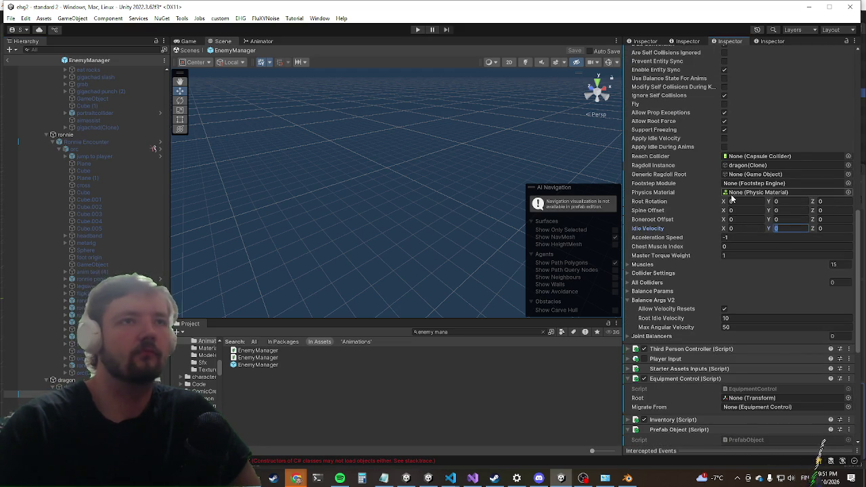
{"action": "key", "text": "BackSpace"}
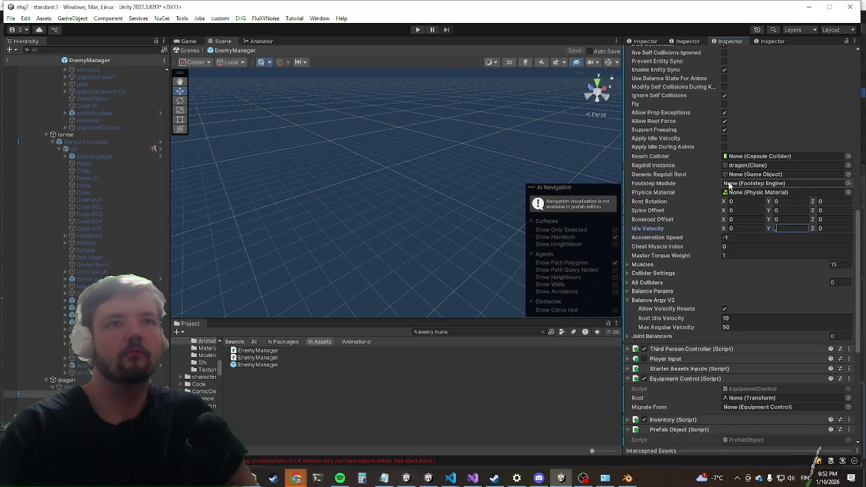
{"action": "type", "text": "3"}
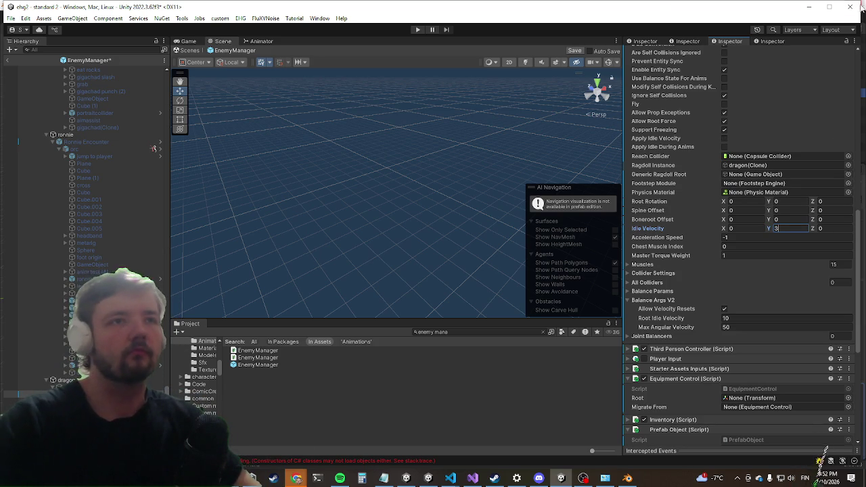
{"action": "scroll", "coordinate": [758, 141], "scroll_direction": "up", "scroll_amount": 5}
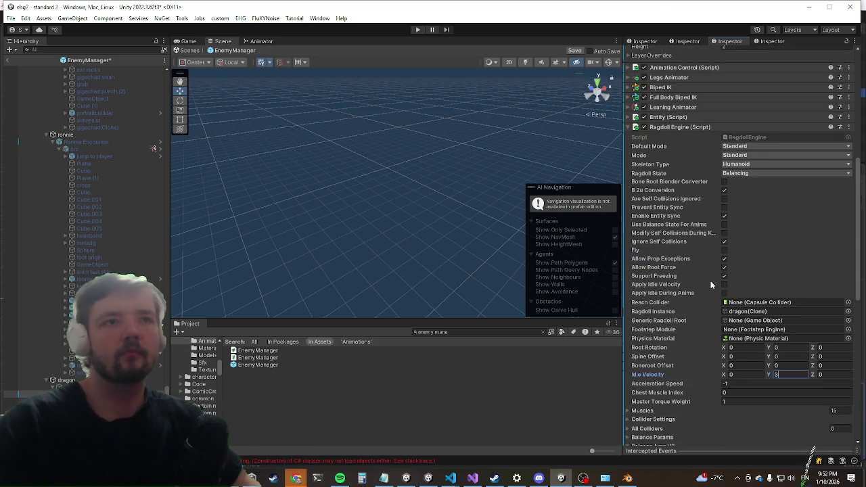
{"action": "left_click", "coordinate": [724, 294]}
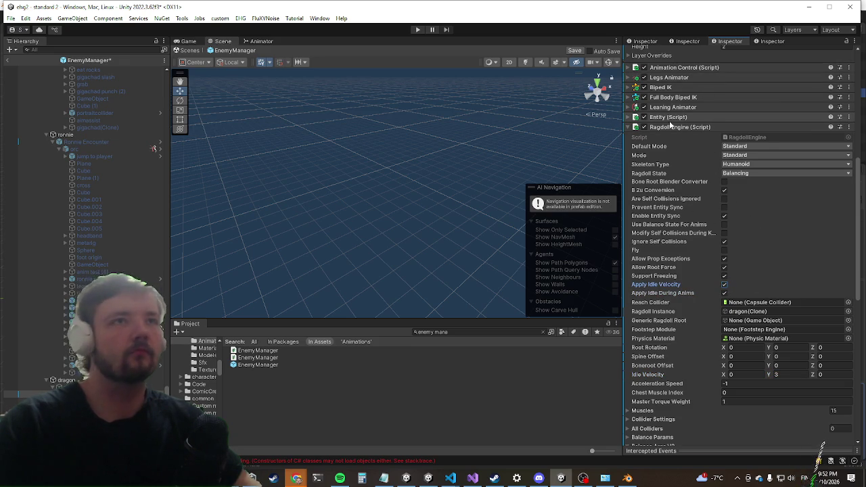
{"action": "right_click", "coordinate": [666, 127]}
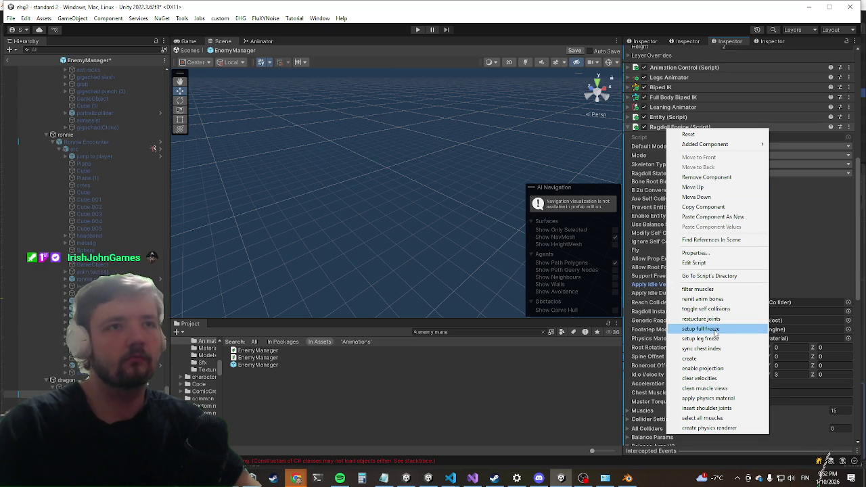
{"action": "left_click", "coordinate": [828, 451]}
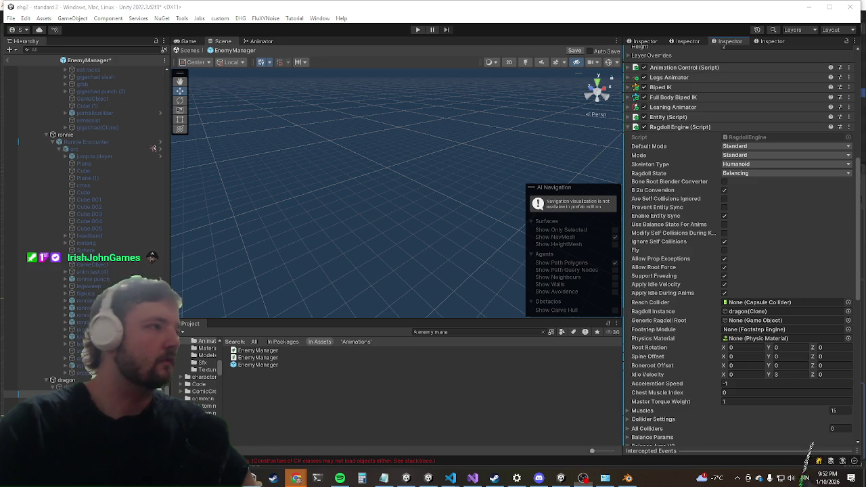
{"action": "left_click", "coordinate": [744, 329]}
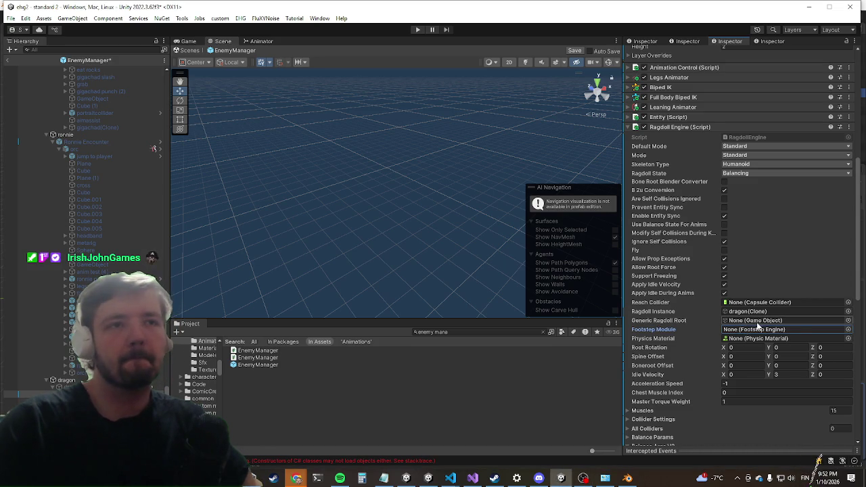
{"action": "scroll", "coordinate": [777, 323], "scroll_direction": "down", "scroll_amount": 6}
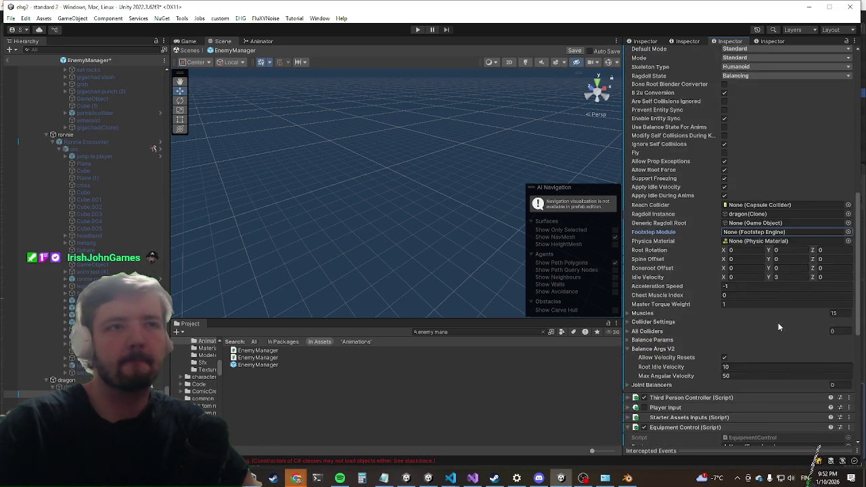
{"action": "scroll", "coordinate": [771, 322], "scroll_direction": "down", "scroll_amount": 5}
{"action": "scroll", "coordinate": [762, 316], "scroll_direction": "up", "scroll_amount": 10}
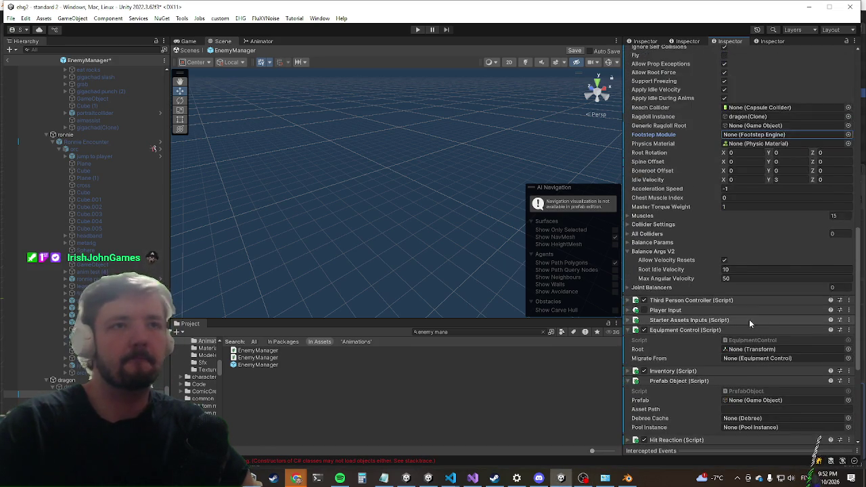
{"action": "left_click", "coordinate": [539, 232]}
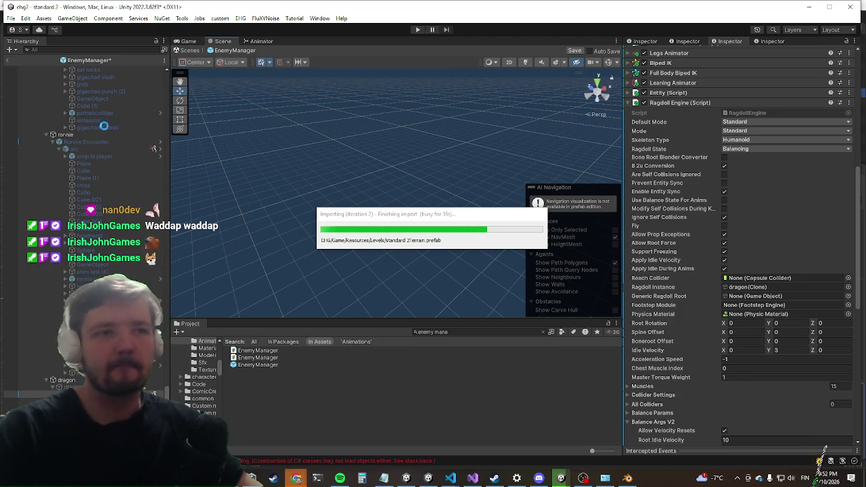
Step: Leave the EnemyManager prefab and start Play mode in the standard 2 scene
{"action": "left_click", "coordinate": [8, 61]}
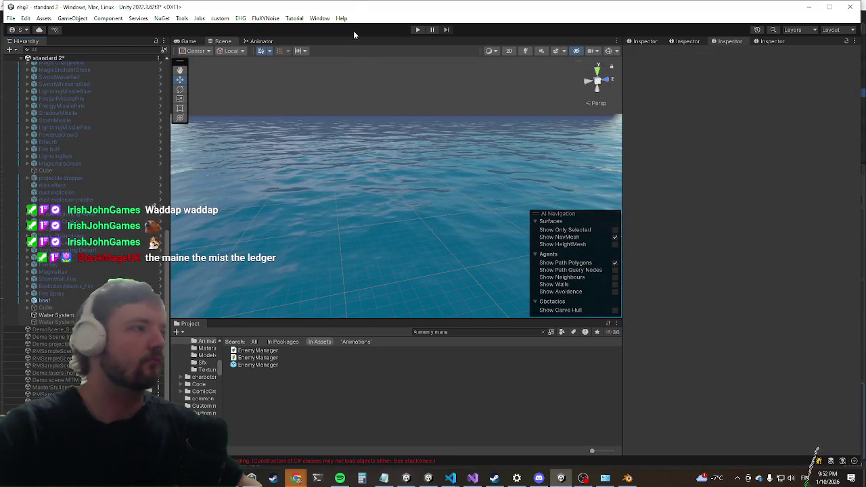
{"action": "left_click", "coordinate": [417, 30]}
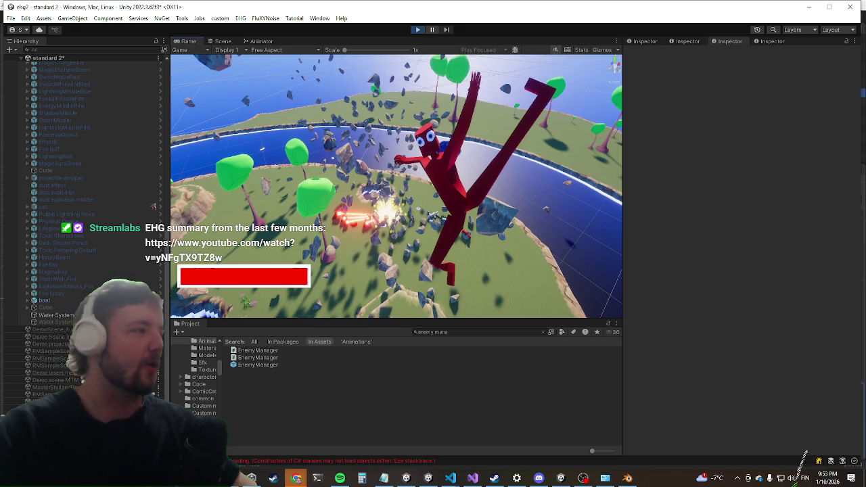
Step: Maximize the Game view and run the character past the chest down the grassy slope
{"action": "scroll", "coordinate": [87, 203], "scroll_direction": "down", "scroll_amount": 5}
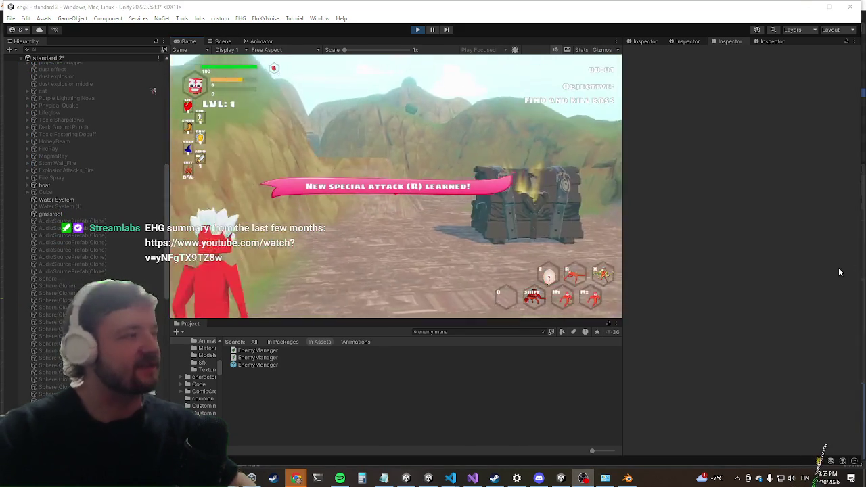
{"action": "key", "text": "shift+space"}
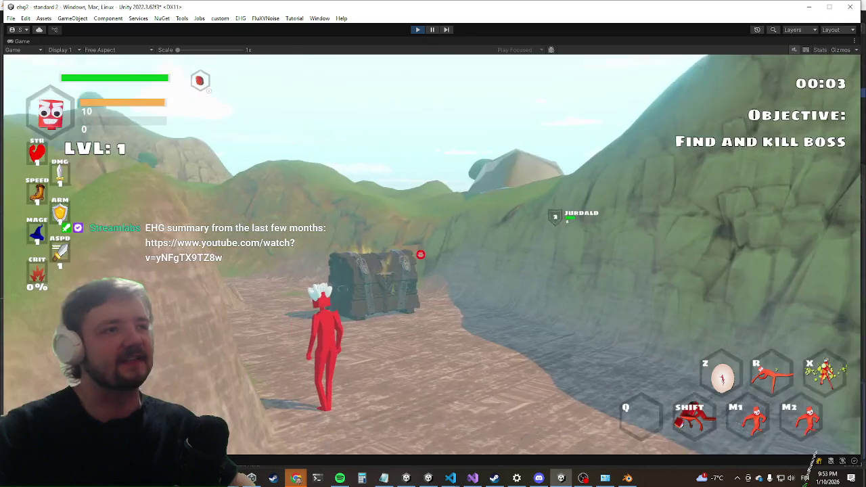
{"action": "key", "text": "w"}
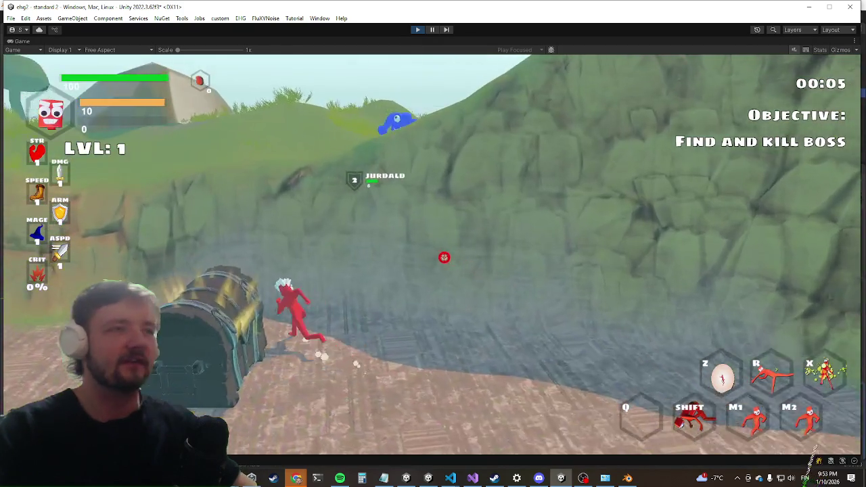
{"action": "key", "text": "w"}
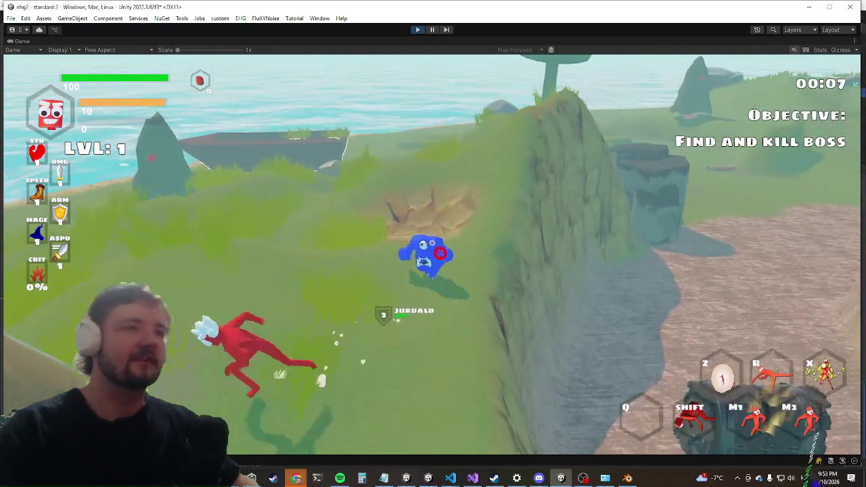
Step: Clear the current enemy wave with the killwave console command
{"action": "key", "text": "grave"}
{"action": "type", "text": "killwa"}
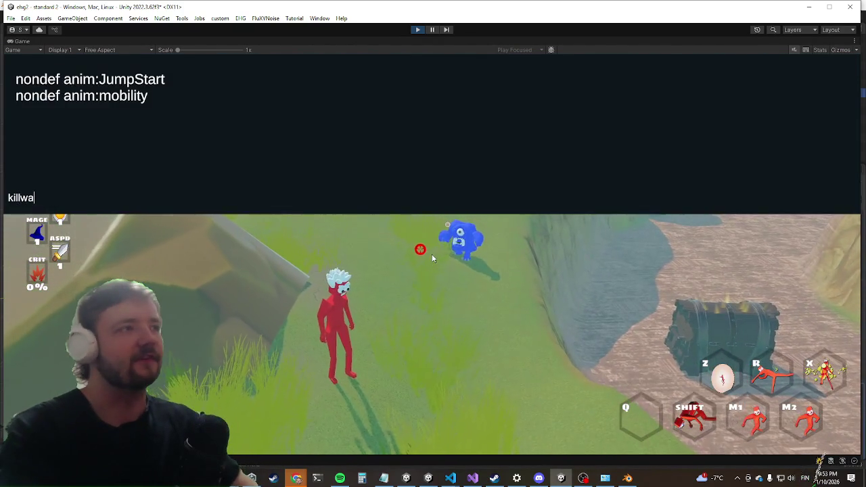
{"action": "type", "text": "ve"}
{"action": "key", "text": "Return"}
{"action": "key", "text": "grave"}
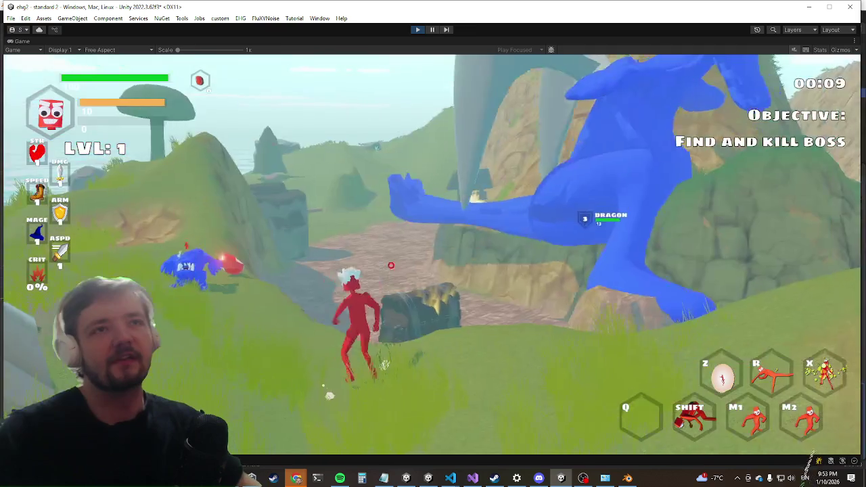
Step: Charge the character at the dragon, then restore the normal docked editor layout
{"action": "key", "text": "w"}
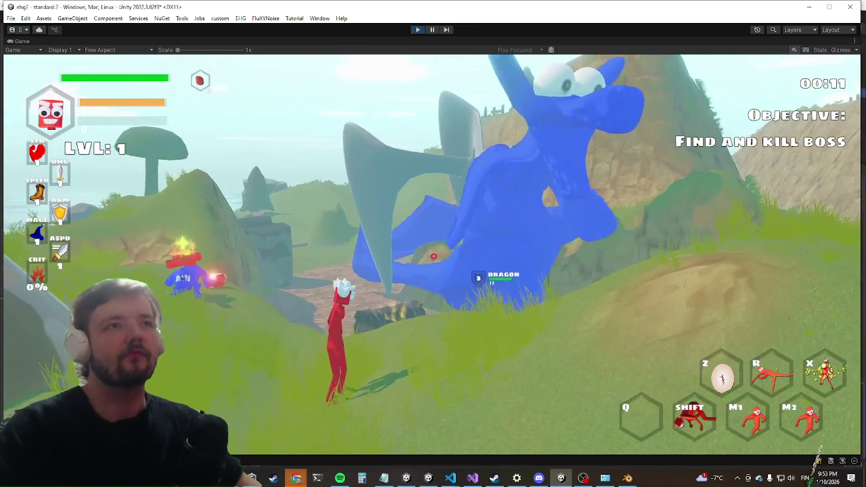
{"action": "key", "text": "w"}
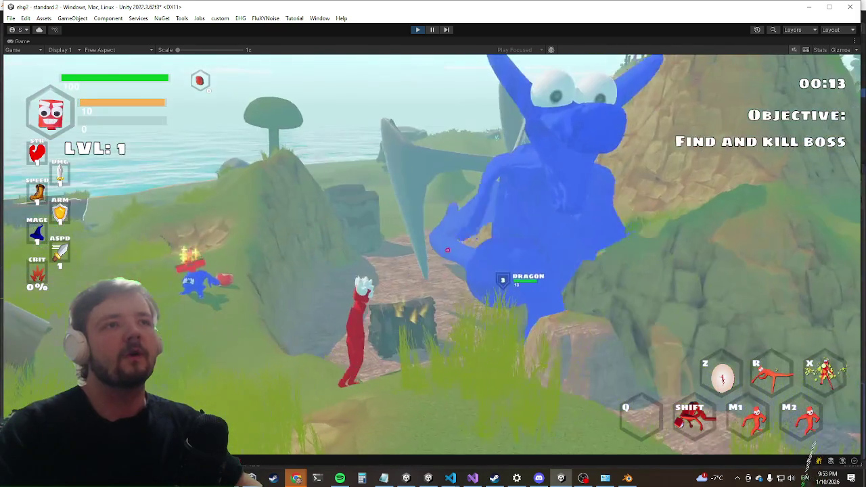
{"action": "key", "text": "w"}
{"action": "key", "text": "shift"}
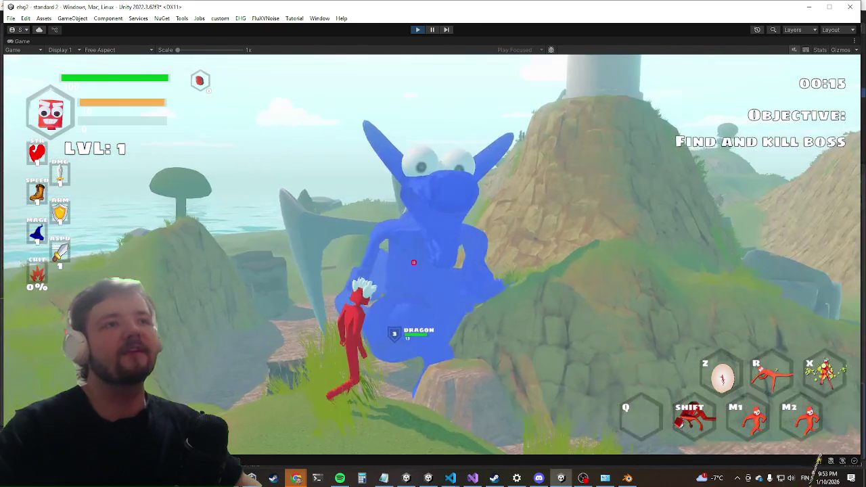
{"action": "key", "text": "shift+space"}
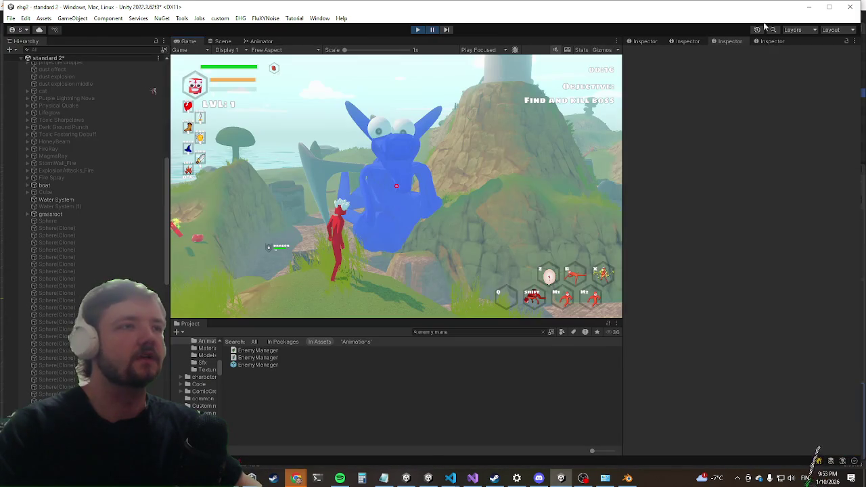
{"action": "scroll", "coordinate": [674, 359], "scroll_direction": "down", "scroll_amount": 4}
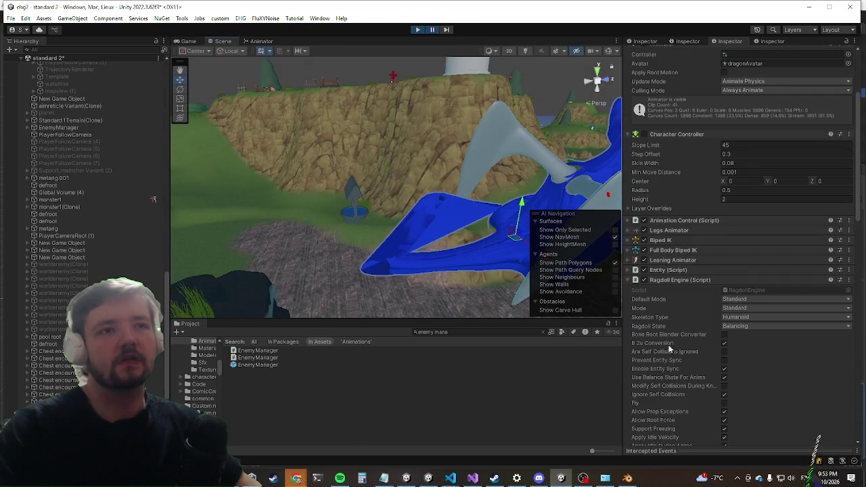
Step: Select all the dragon's ragdoll muscles and step through each bone's Configurable Joint limits
{"action": "right_click", "coordinate": [663, 277]}
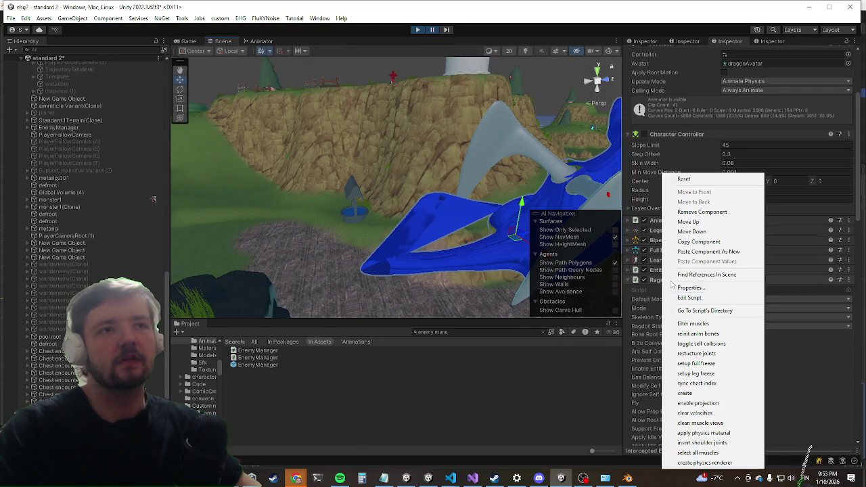
{"action": "left_click", "coordinate": [719, 455]}
{"action": "scroll", "coordinate": [108, 200], "scroll_direction": "down", "scroll_amount": 5}
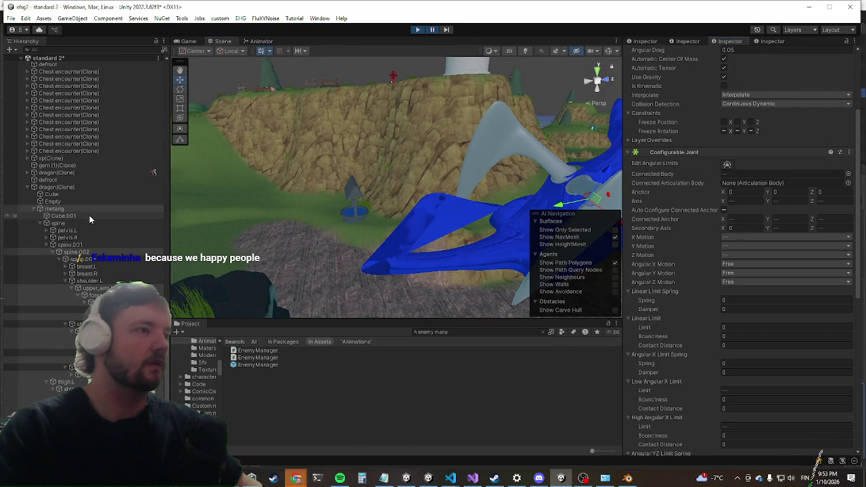
{"action": "left_click", "coordinate": [78, 258]}
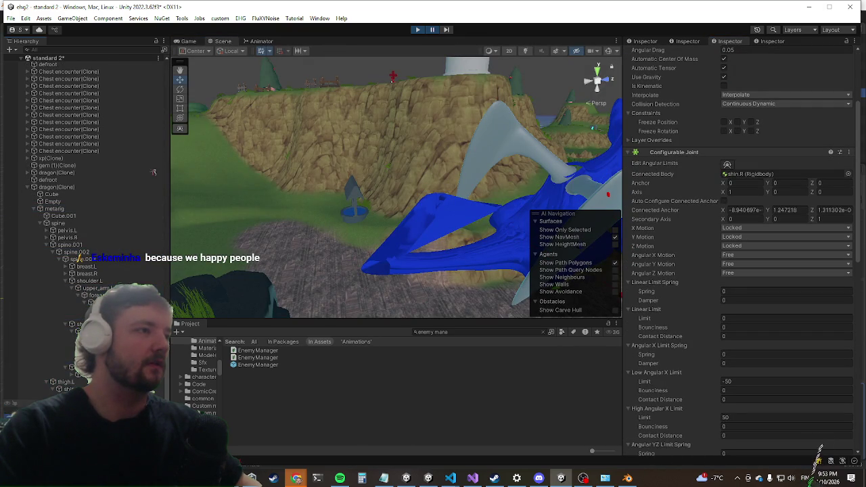
{"action": "key", "text": "Up"}
{"action": "key", "text": "Up"}
{"action": "key", "text": "Up"}
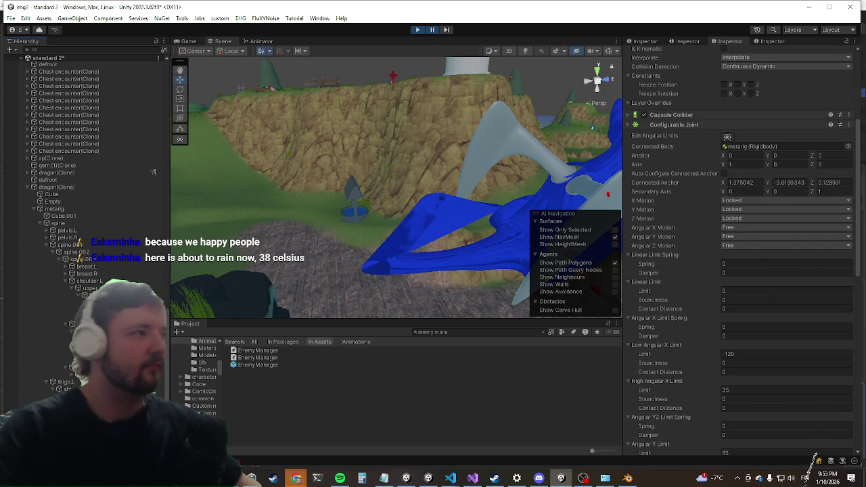
{"action": "key", "text": "Down"}
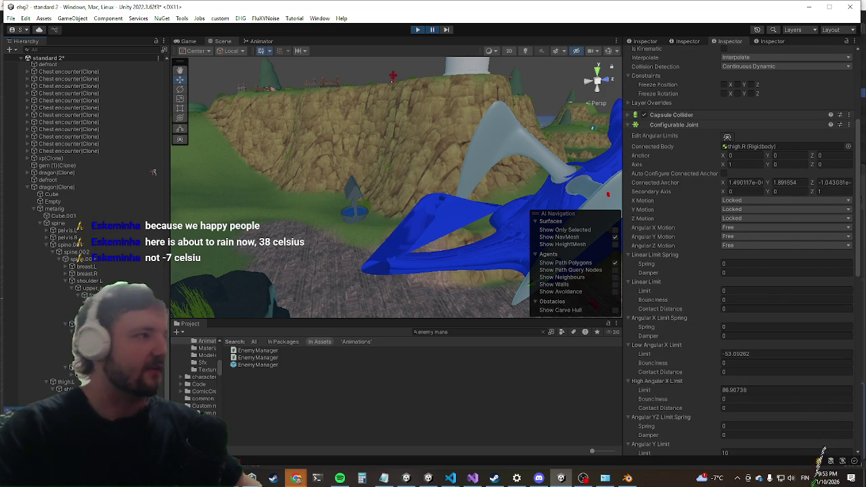
{"action": "key", "text": "Down"}
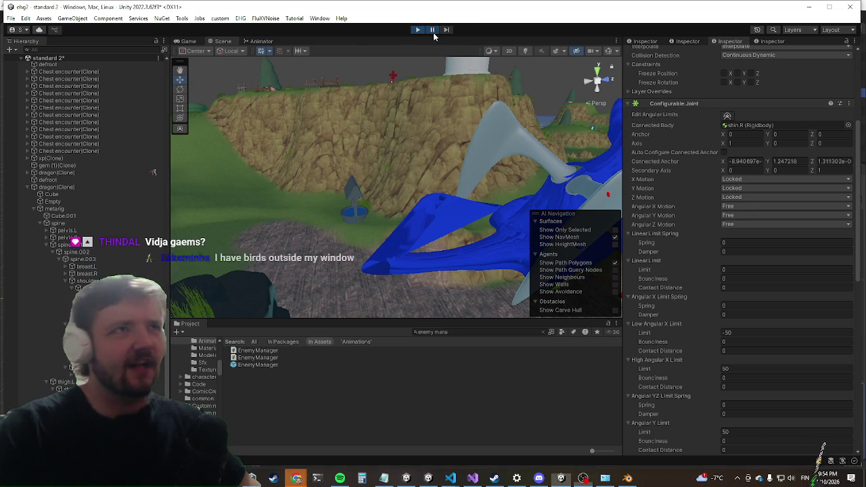
Step: Maximize the Game view and run and dash over the hills to the dragon beside the chest
{"action": "key", "text": "shift+space"}
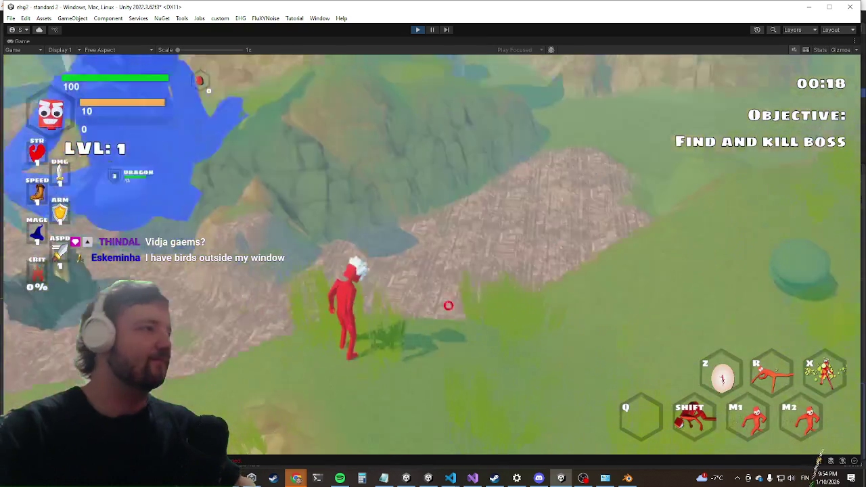
{"action": "key", "text": "w"}
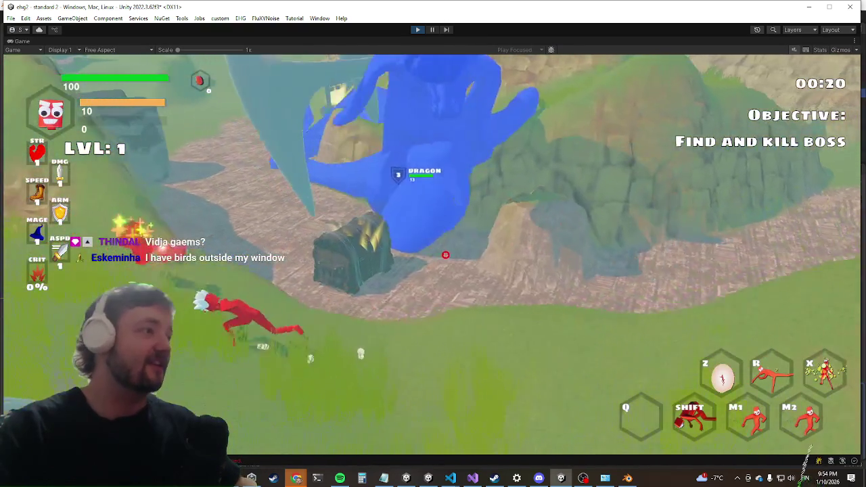
{"action": "key", "text": "w"}
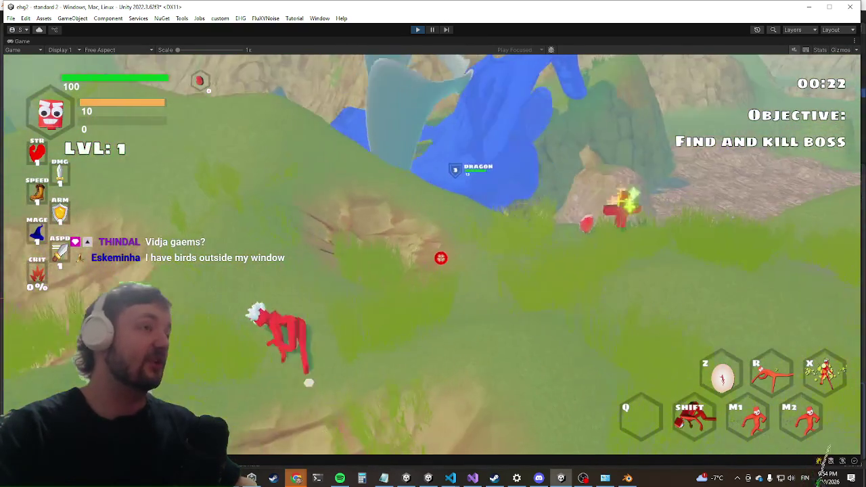
{"action": "key", "text": "w"}
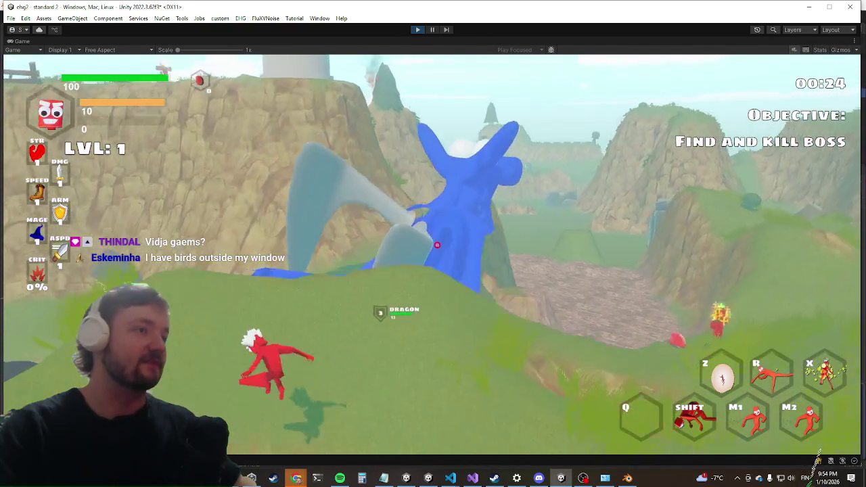
{"action": "key", "text": "w"}
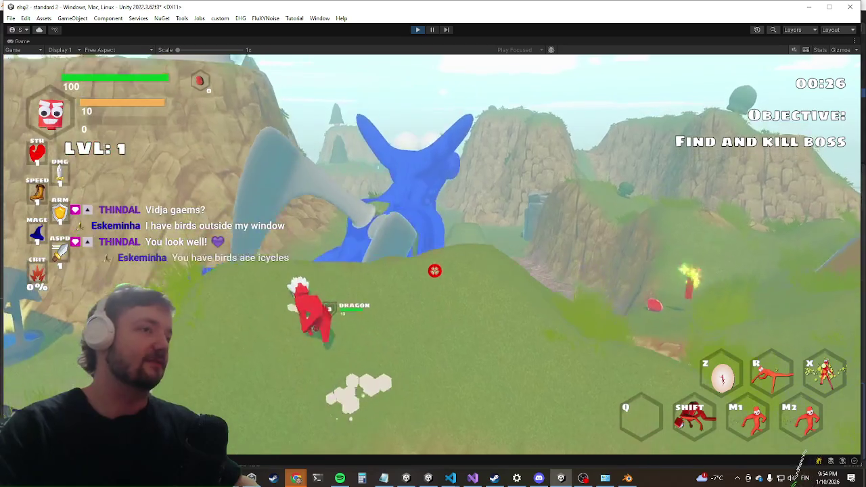
{"action": "key", "text": "w"}
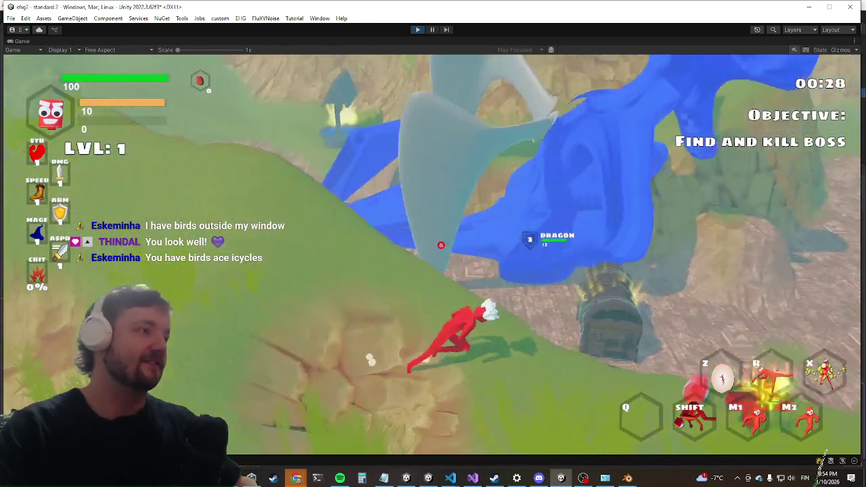
{"action": "key", "text": "w"}
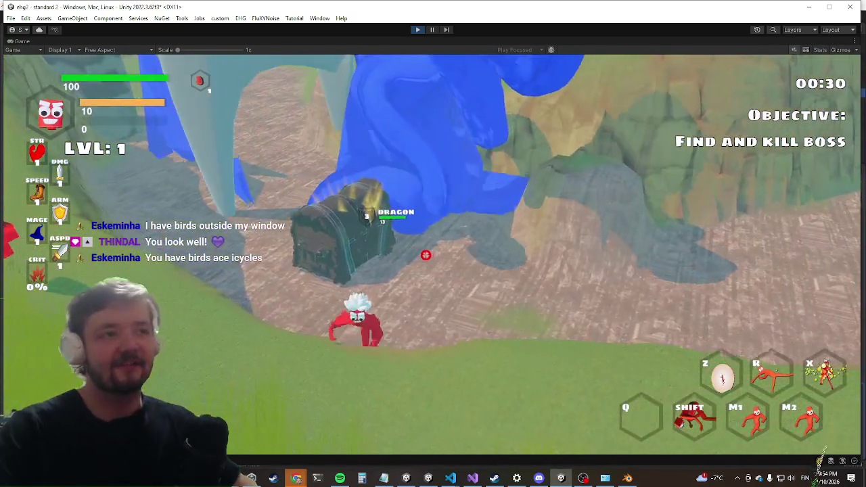
{"action": "key", "text": "w"}
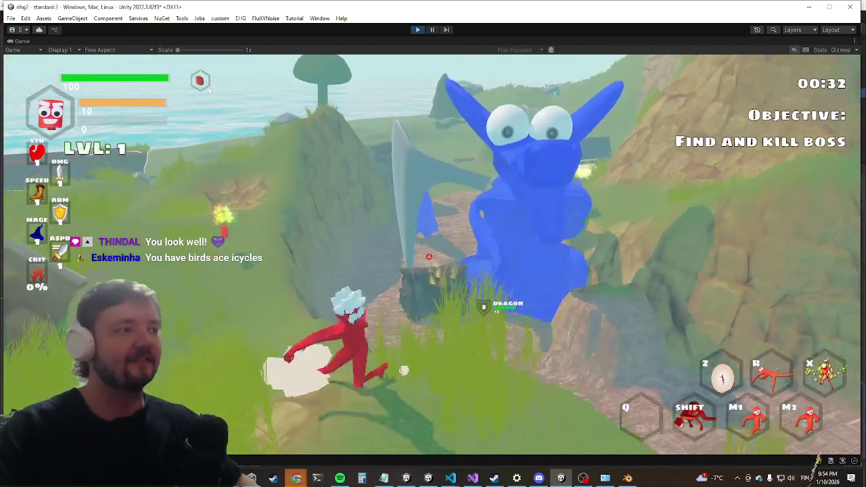
{"action": "key", "text": "w"}
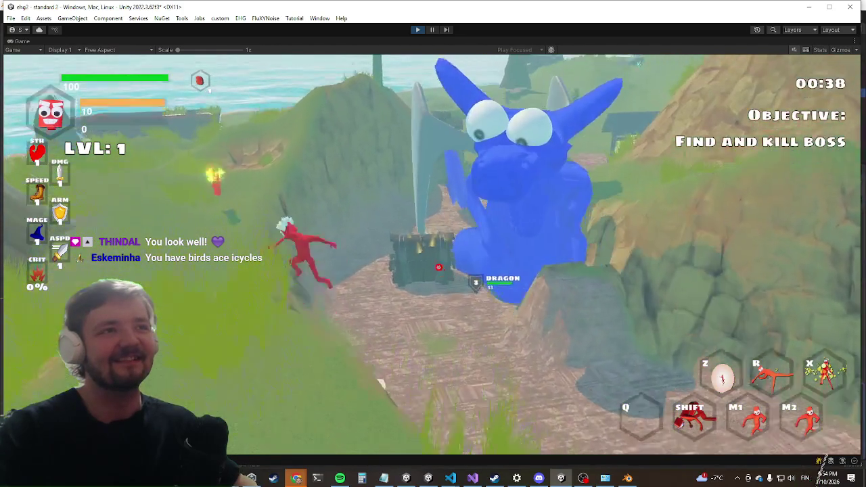
{"action": "key", "text": "shift"}
{"action": "key", "text": "w"}
{"action": "key", "text": "w"}
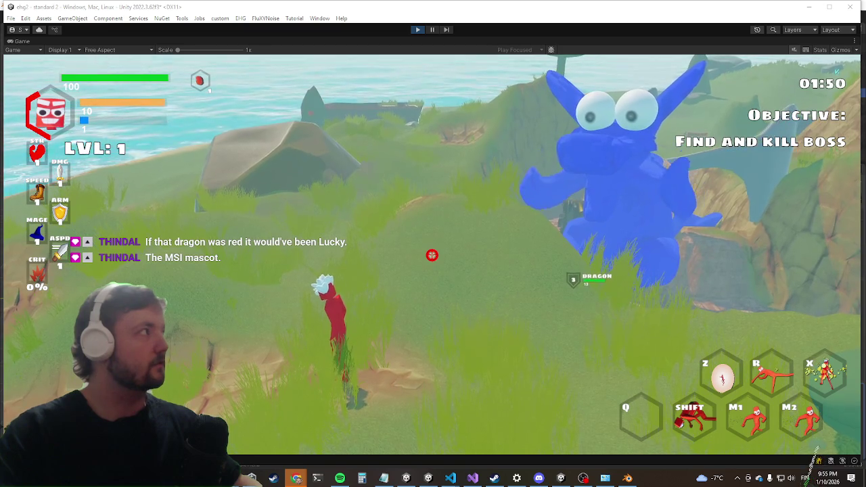
{"action": "mouse_move", "coordinate": [286, 486]}
{"action": "left_mouse_down"}
{"action": "mouse_move", "coordinate": [286, 339]}
{"action": "mouse_move", "coordinate": [532, 173]}
{"action": "mouse_move", "coordinate": [441, 87]}
{"action": "left_mouse_up"}
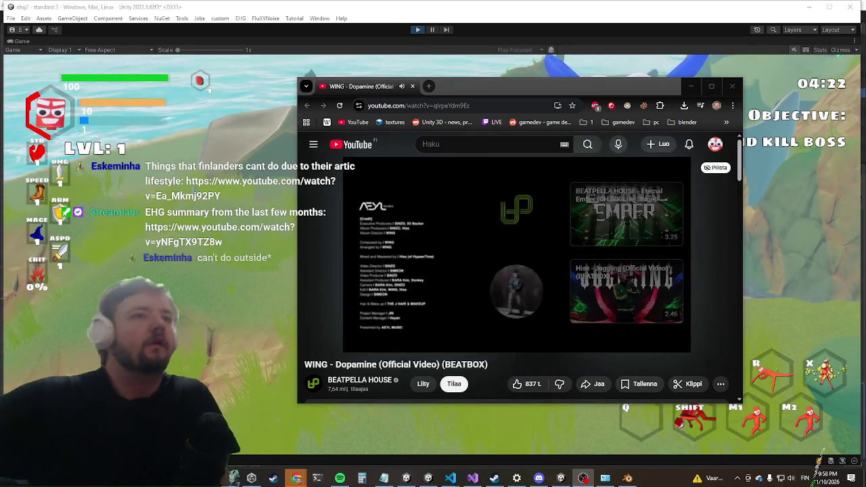
Step: Minimize the YouTube window, then bring it back and drag it to the left side
{"action": "left_click", "coordinate": [454, 70]}
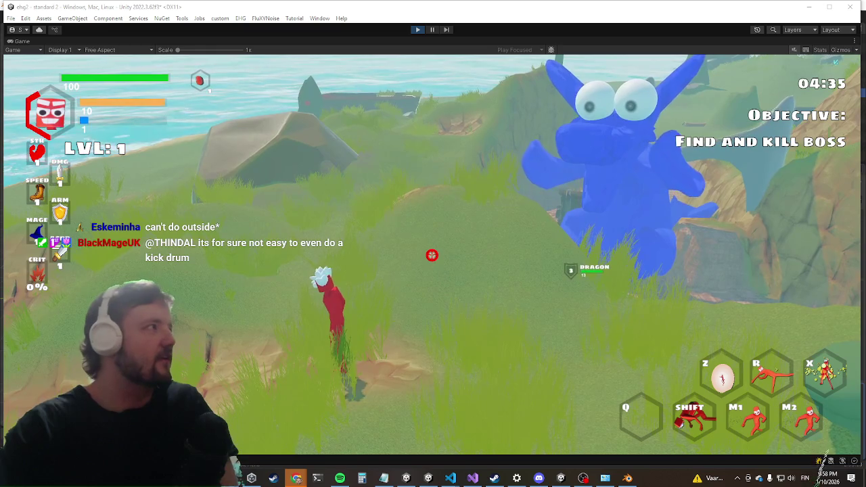
{"action": "key", "text": "alt+Tab"}
{"action": "left_click_drag", "start_coordinate": [203, 77], "coordinate": [364, 77]}
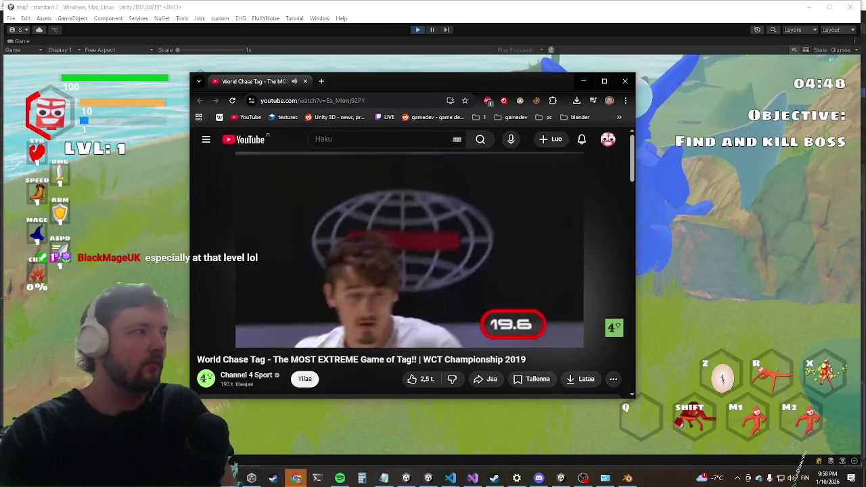
Step: Refocus the game, then pause the World Chase Tag video around 2:41 and close the browser
{"action": "left_click", "coordinate": [819, 451]}
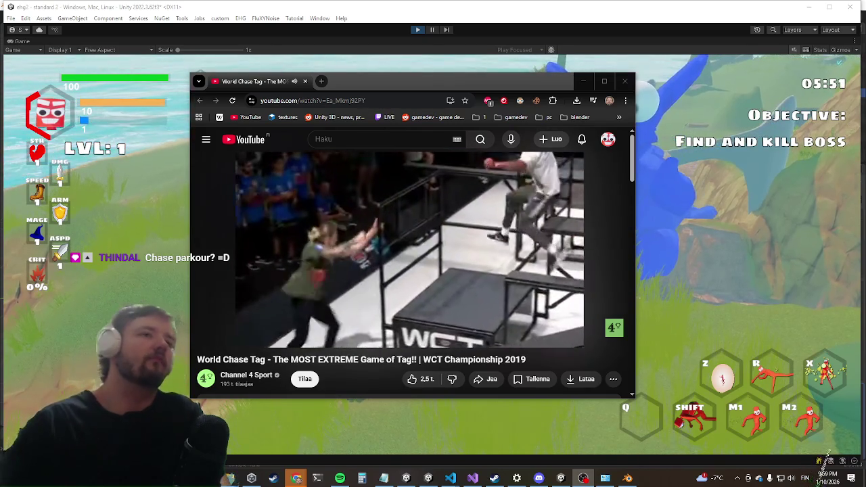
{"action": "mouse_move", "coordinate": [302, 207]}
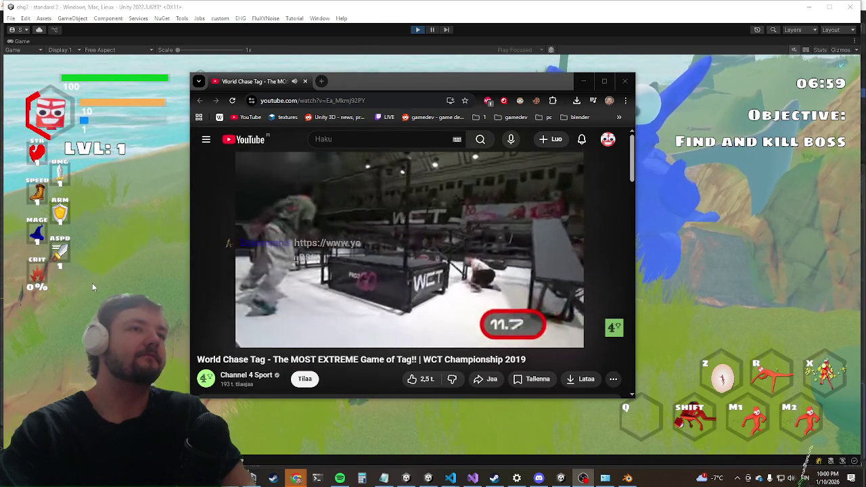
{"action": "mouse_move", "coordinate": [483, 224]}
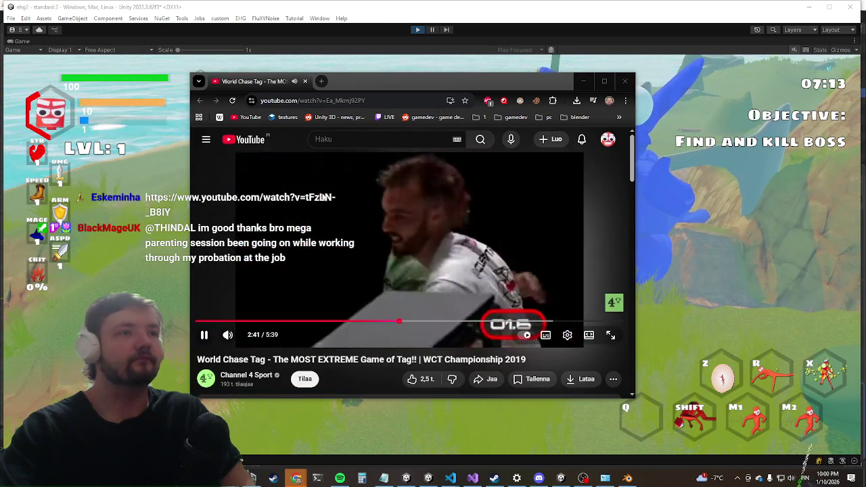
{"action": "left_click", "coordinate": [400, 174]}
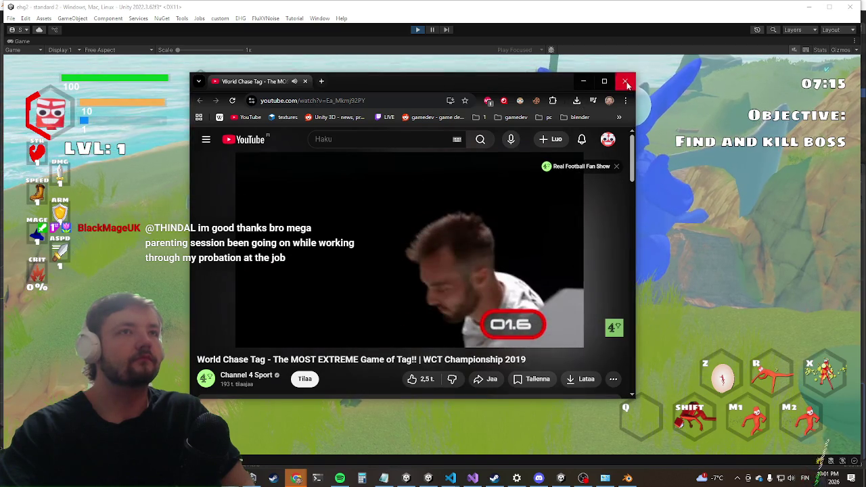
{"action": "left_click", "coordinate": [625, 83]}
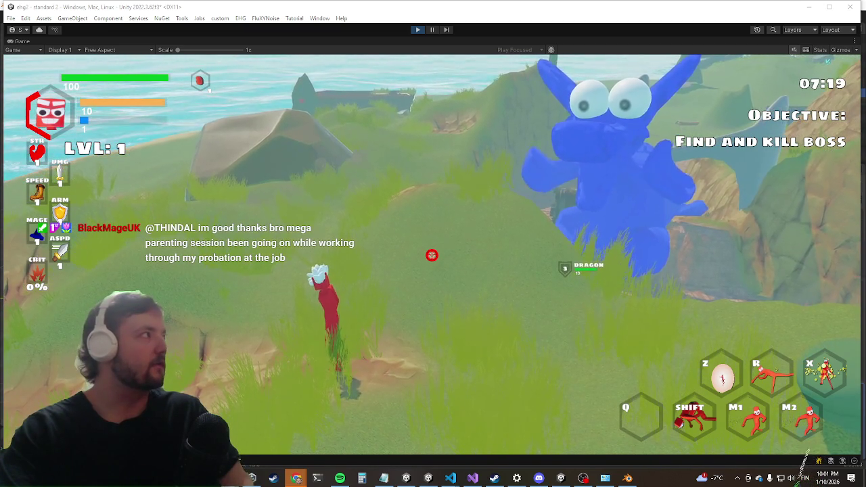
Step: Bring the Chrome window playing the Fernandinho Beat Box video back over the running game
{"action": "key", "text": "super+shift+Left"}
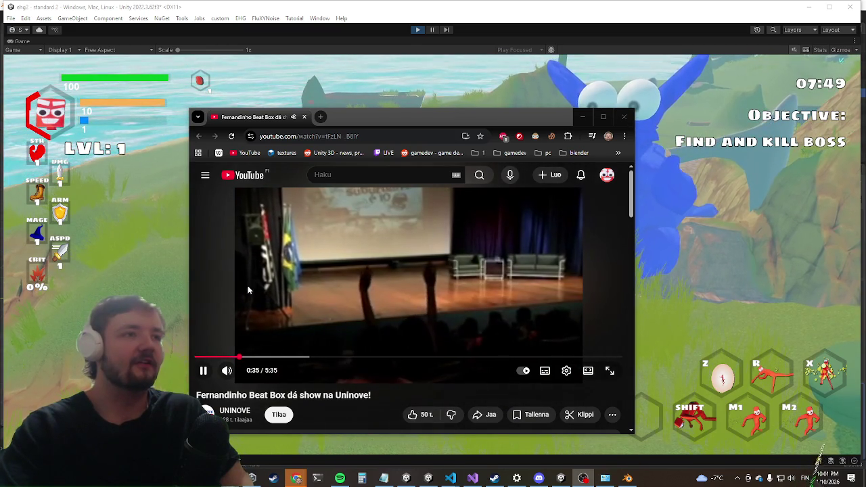
Step: Lower the beatbox video's volume to about a third, then slightly lower
{"action": "left_click", "coordinate": [240, 371]}
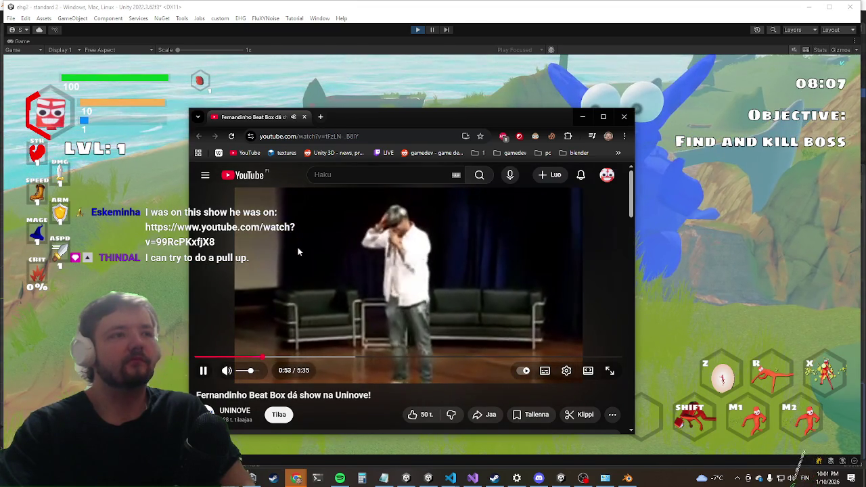
{"action": "left_click", "coordinate": [246, 372]}
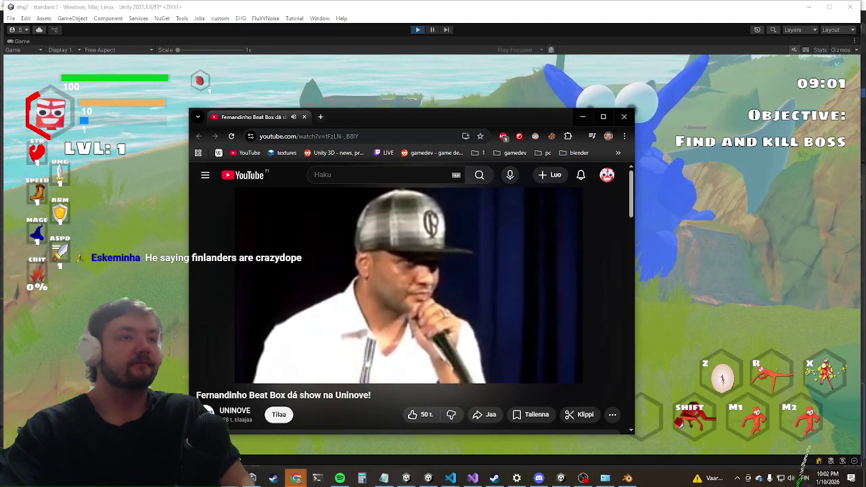
Step: Fine-tune the beatbox video volume around a third and skip the video ahead to 2:22
{"action": "mouse_move", "coordinate": [460, 308]}
{"action": "left_click", "coordinate": [242, 372]}
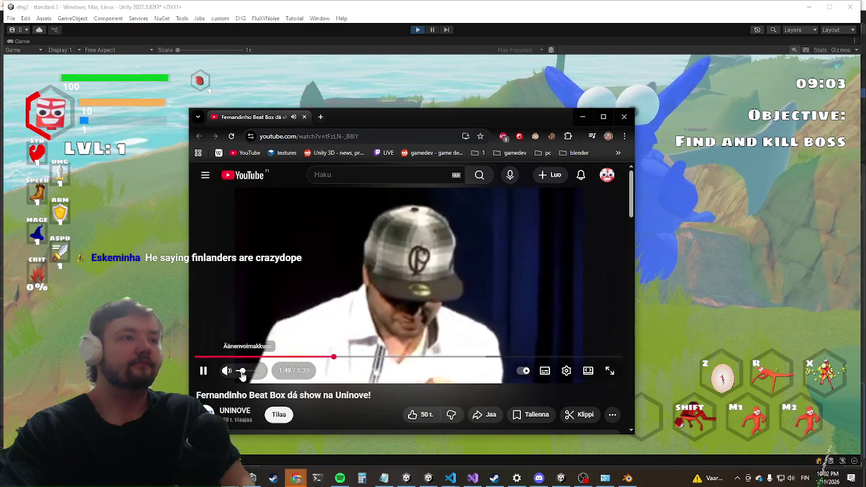
{"action": "left_click", "coordinate": [251, 372]}
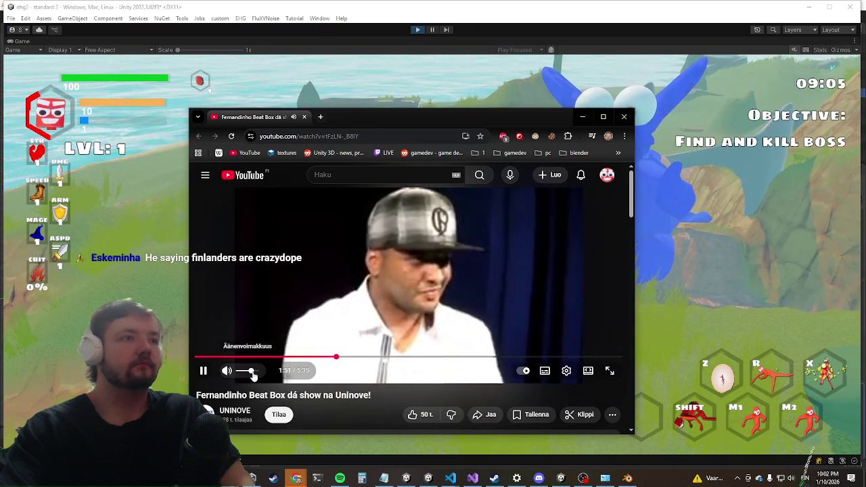
{"action": "left_click_drag", "start_coordinate": [250, 372], "coordinate": [240, 372]}
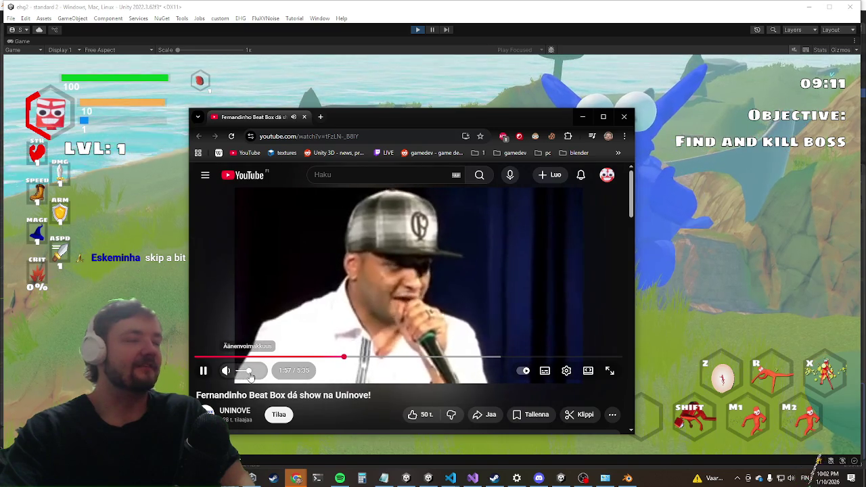
{"action": "left_click", "coordinate": [253, 376]}
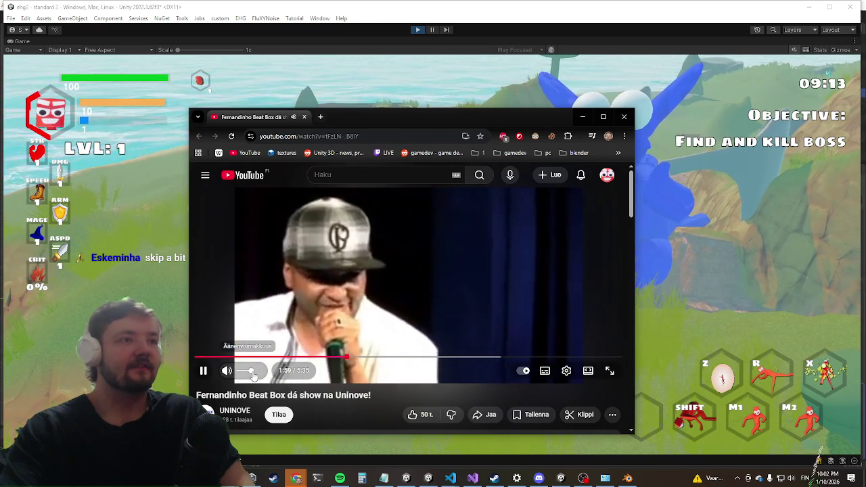
{"action": "left_click_drag", "start_coordinate": [377, 357], "coordinate": [376, 358]}
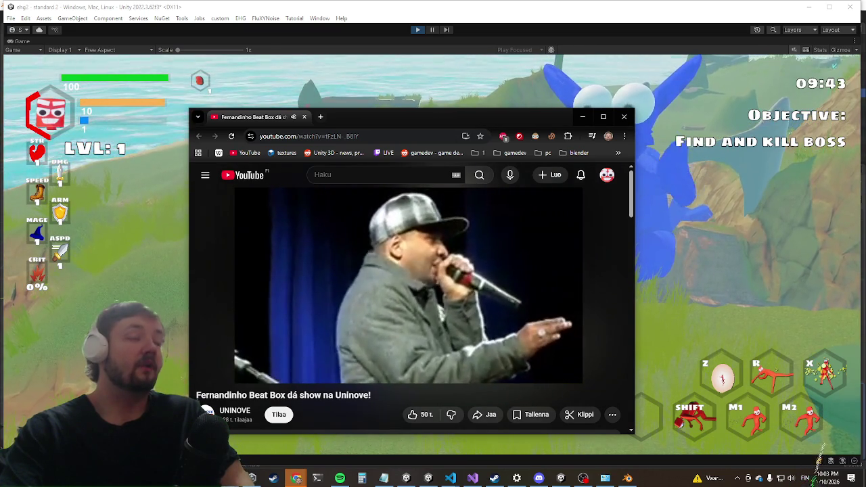
{"action": "mouse_move", "coordinate": [423, 280]}
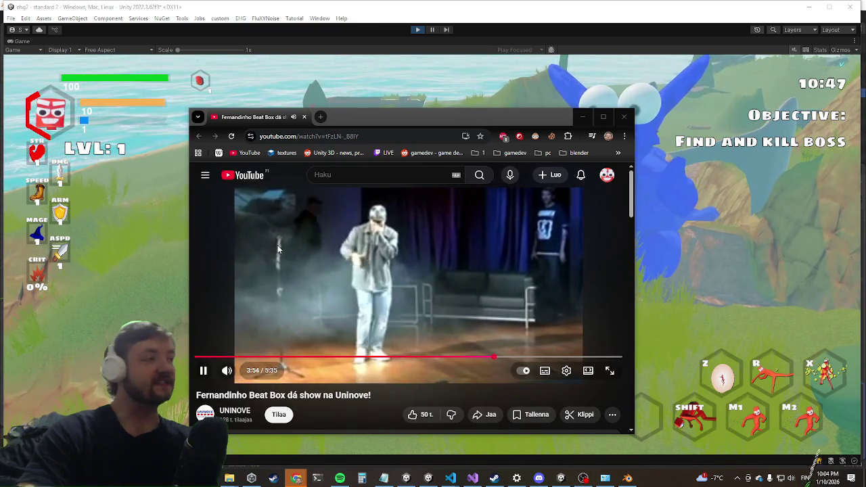
Step: Seek the beatbox video to 2:13, then 3:05, then back to about 2:18
{"action": "left_click_drag", "start_coordinate": [460, 81], "coordinate": [310, 128]}
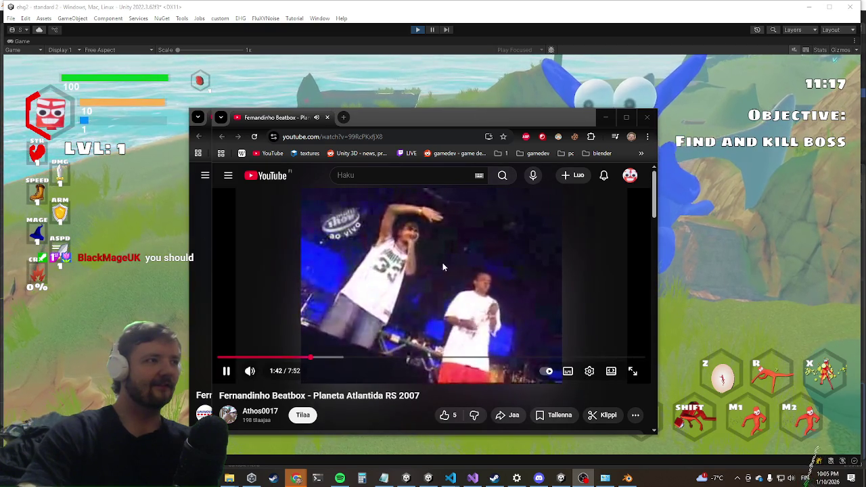
{"action": "left_click", "coordinate": [340, 356]}
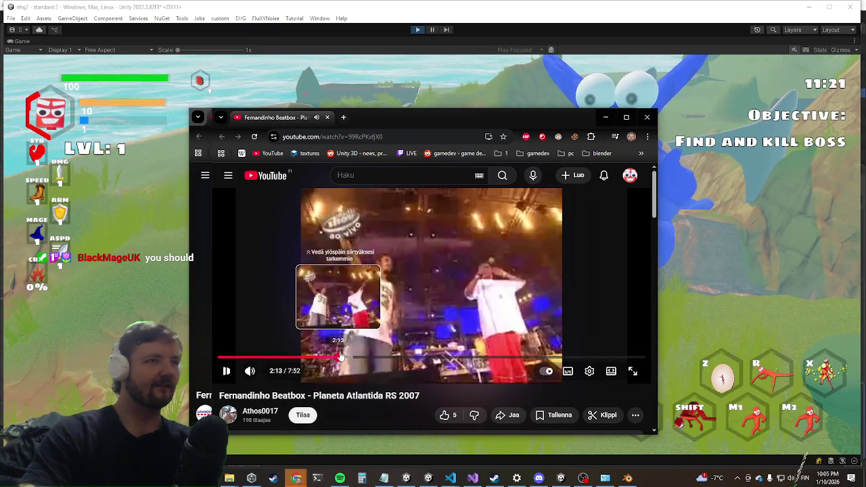
{"action": "left_click", "coordinate": [387, 357]}
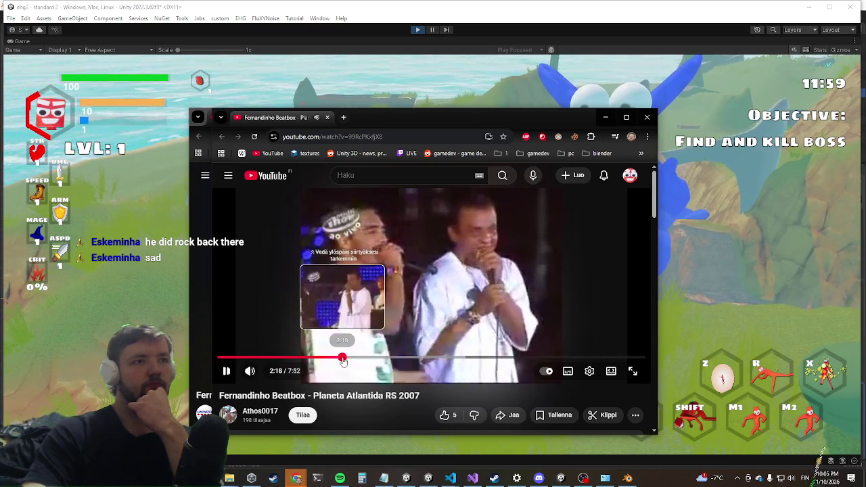
{"action": "mouse_move", "coordinate": [342, 357]}
{"action": "left_mouse_down"}
{"action": "mouse_move", "coordinate": [371, 356]}
{"action": "mouse_move", "coordinate": [343, 356]}
{"action": "left_mouse_up"}
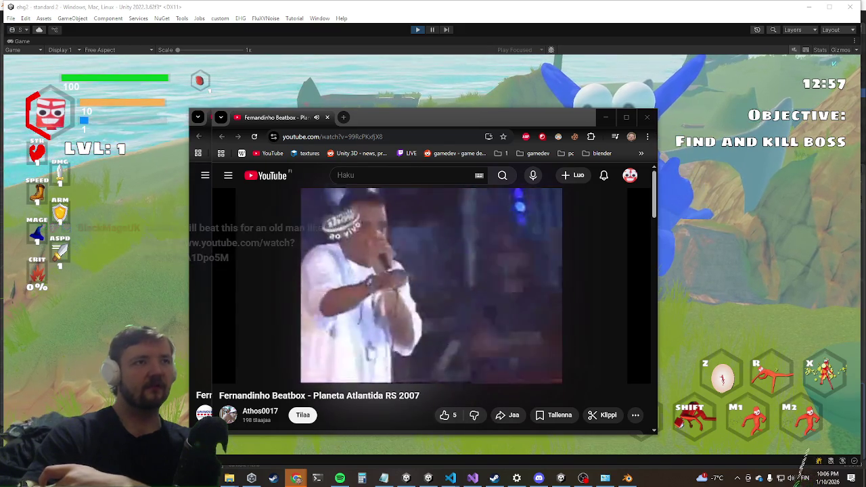
{"action": "mouse_move", "coordinate": [381, 301]}
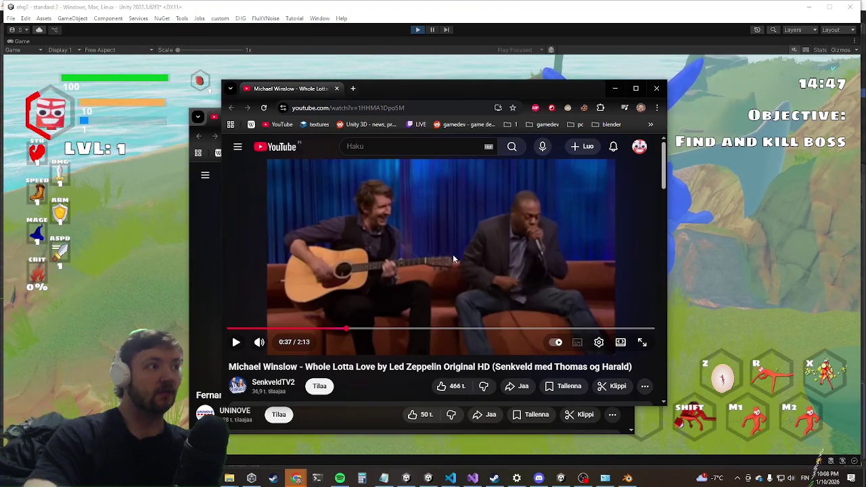
Step: Play Whole Lotta Love, pausing at 1:51 and 2:09, then open the chat's dog Shorts link
{"action": "left_click", "coordinate": [447, 262]}
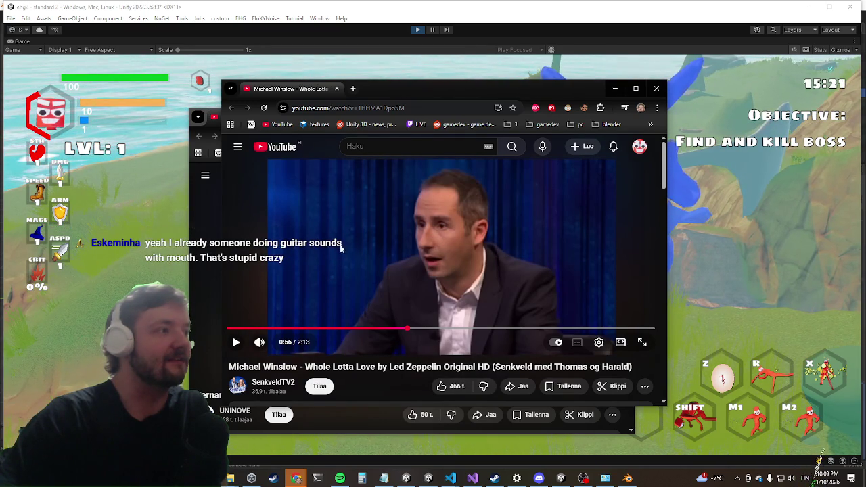
{"action": "left_click", "coordinate": [396, 207]}
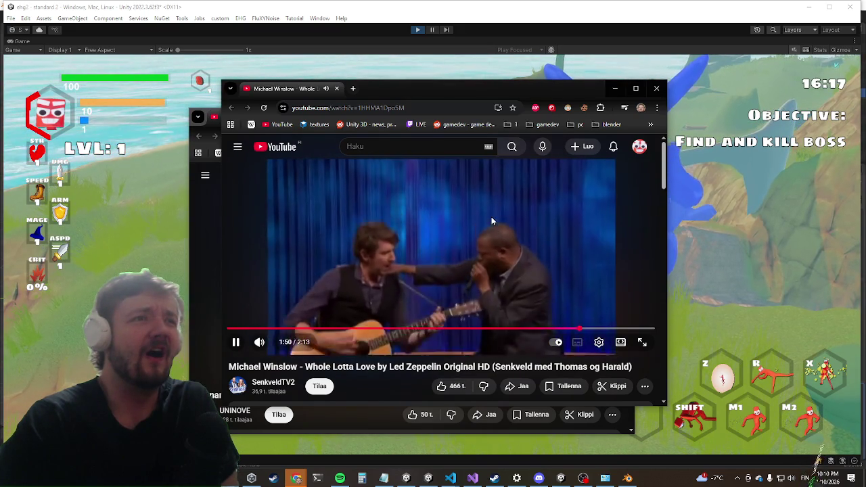
{"action": "left_click", "coordinate": [494, 213]}
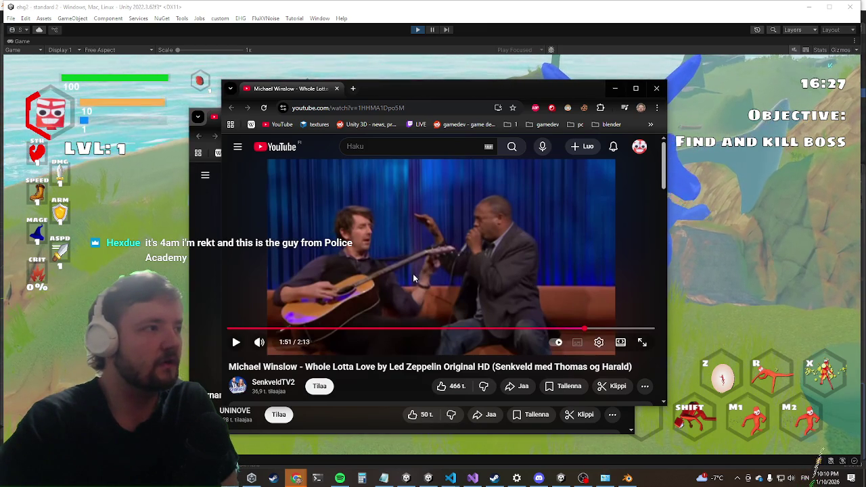
{"action": "left_click", "coordinate": [467, 204]}
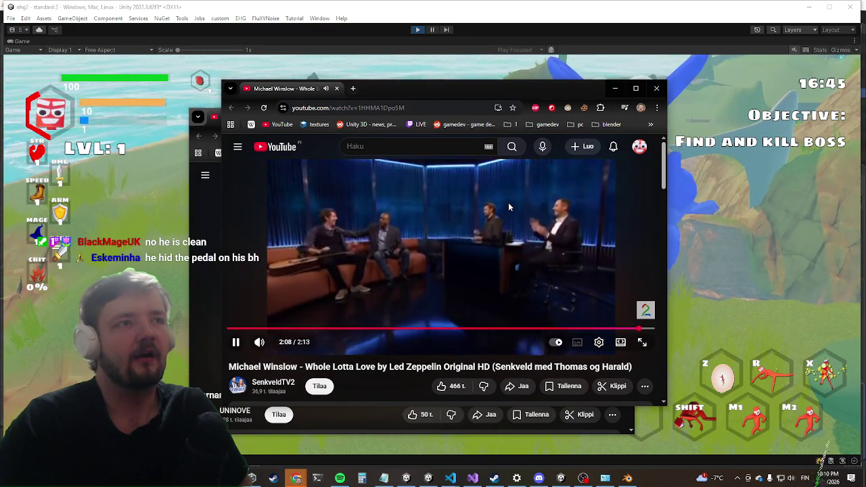
{"action": "left_click", "coordinate": [507, 202]}
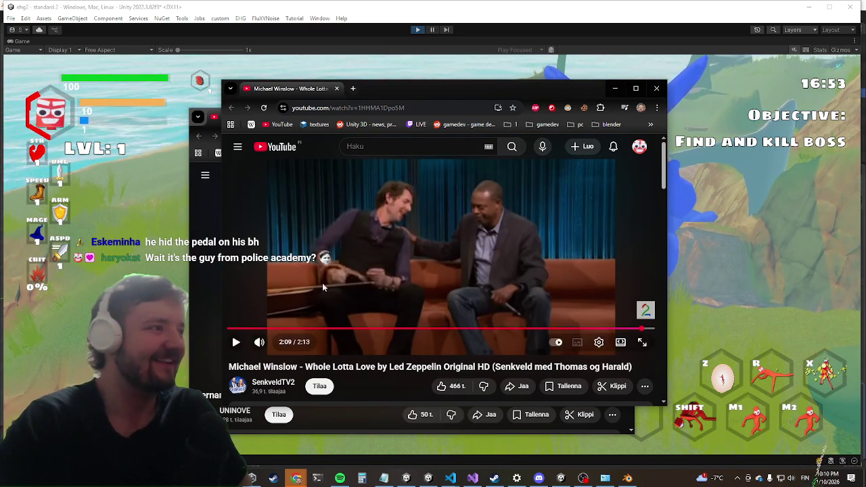
{"action": "left_click", "coordinate": [814, 459]}
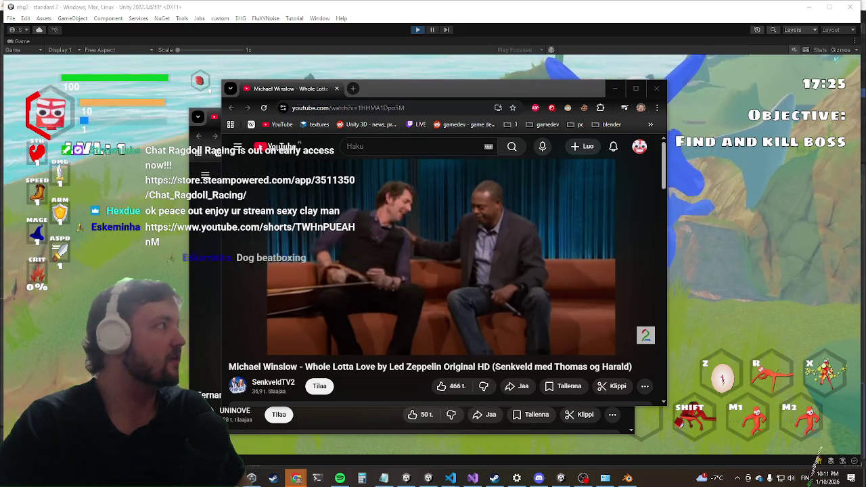
{"action": "left_click", "coordinate": [123, 169]}
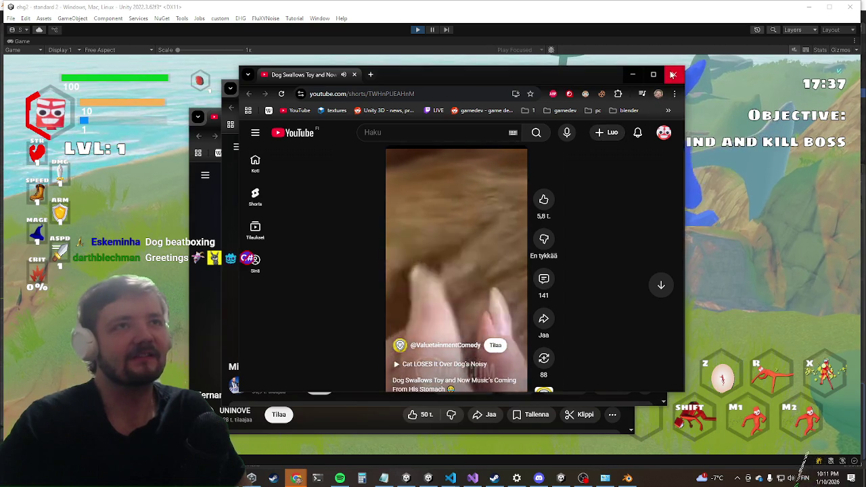
Step: Close the dog Shorts, Michael Winslow and beatbox video windows
{"action": "key", "text": "ctrl+w"}
{"action": "left_click", "coordinate": [656, 88]}
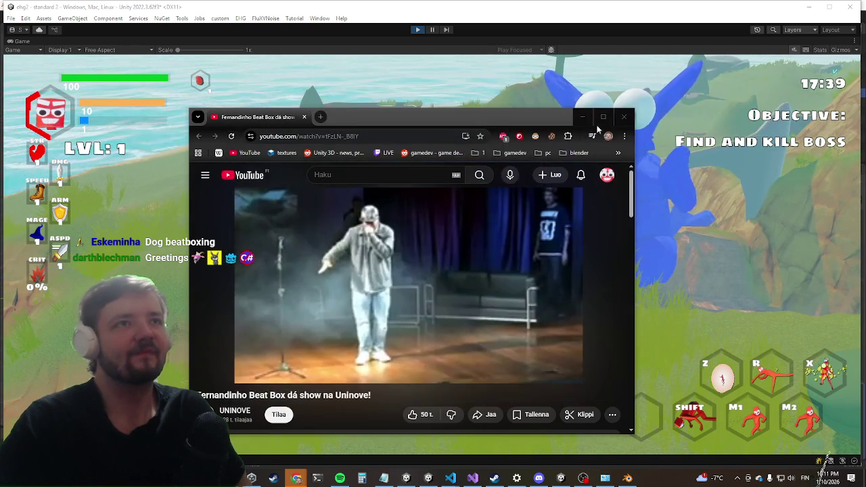
{"action": "left_click", "coordinate": [623, 116]}
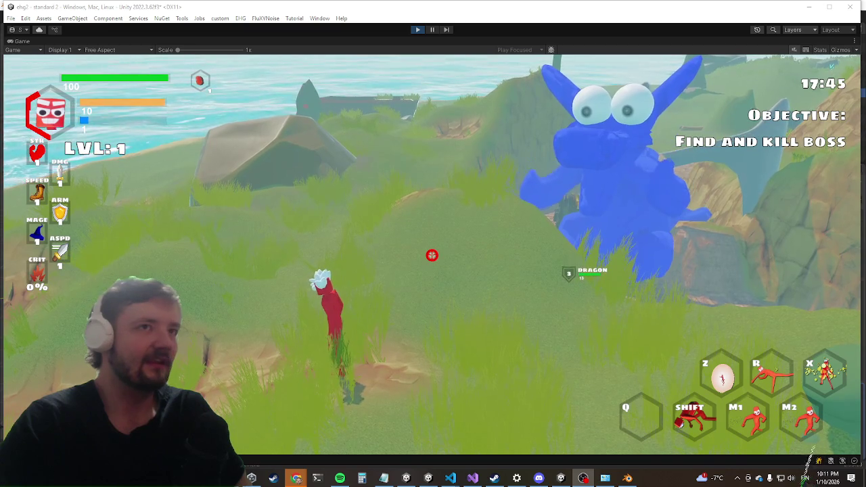
Step: Walk the character up beside the dragon boss, then switch to Visual Studio
{"action": "left_click", "coordinate": [321, 296]}
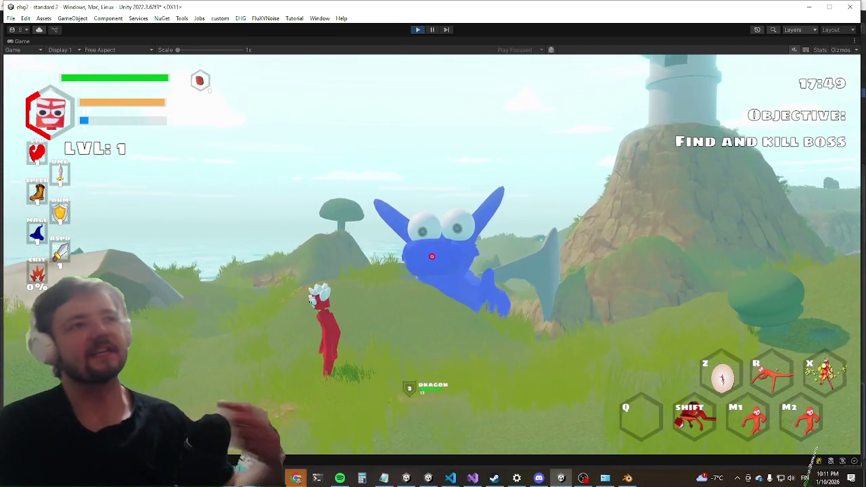
{"action": "key", "text": "w"}
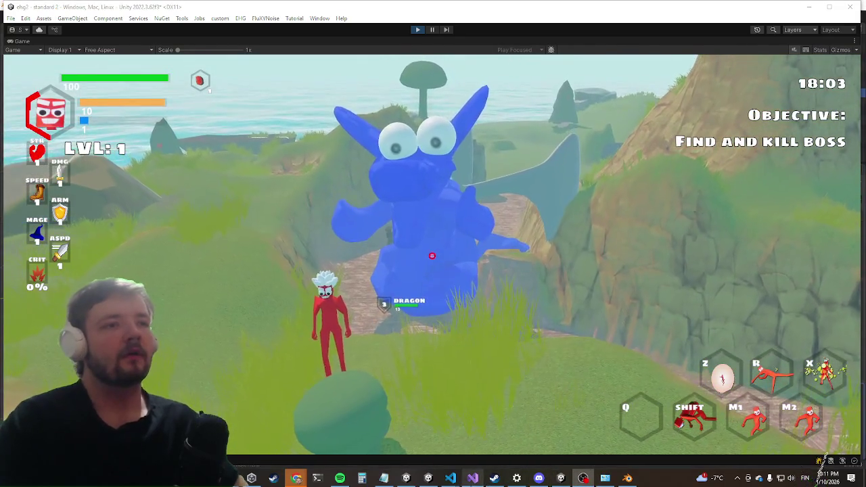
{"action": "key", "text": "alt+Tab"}
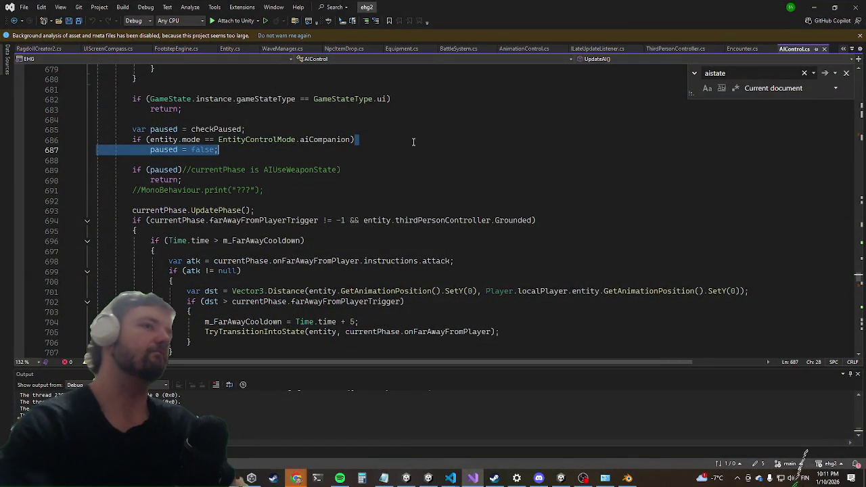
Step: Code-search 'rootmovem' and open RootMuscleMovement in RagdollBalancer.cs around line 1179
{"action": "key", "text": "ctrl+t"}
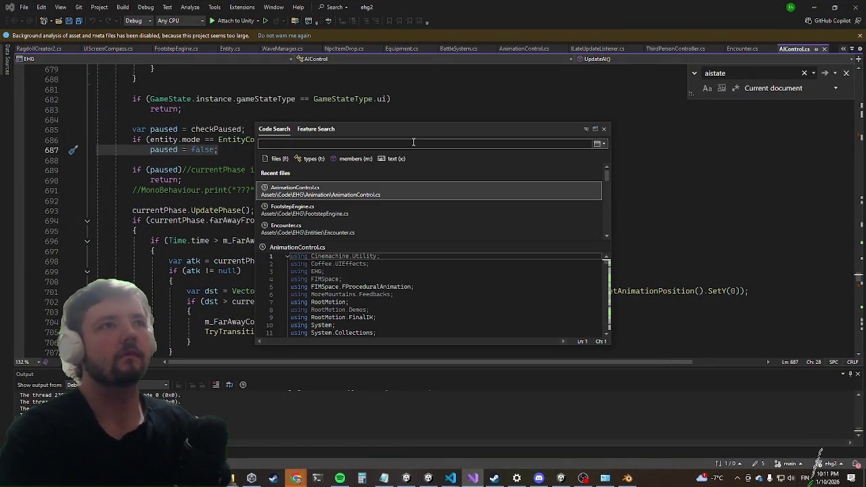
{"action": "type", "text": "muscleroot"}
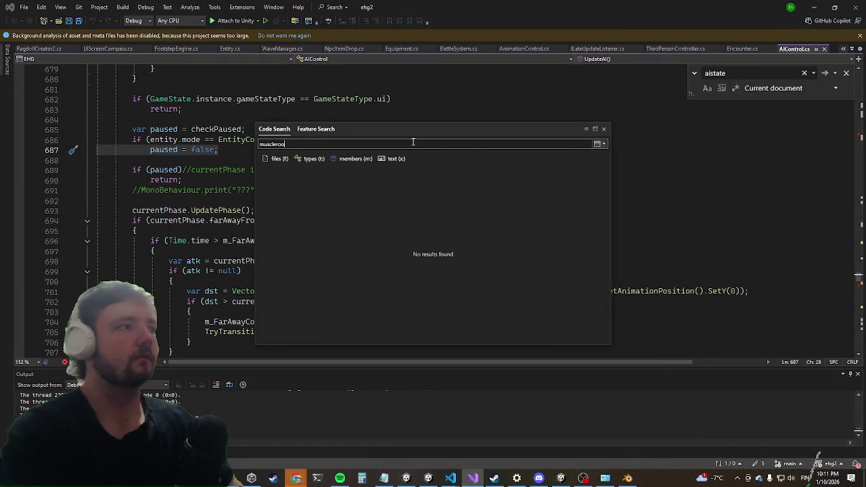
{"action": "key", "text": "BackSpace"}
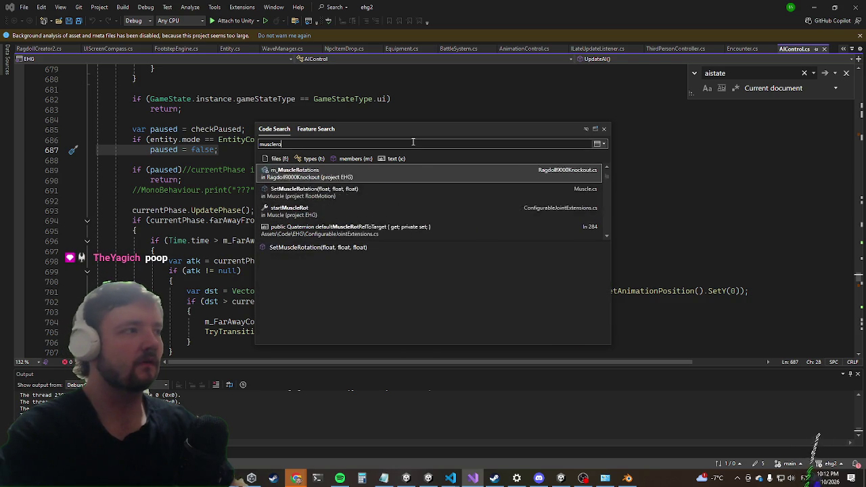
{"action": "key", "text": "Down"}
{"action": "key", "text": "Down"}
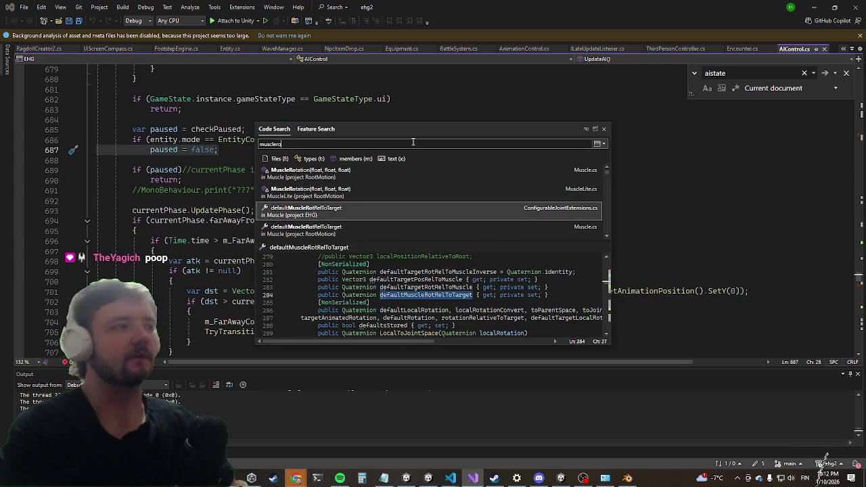
{"action": "key", "text": "Down"}
{"action": "key", "text": "Down"}
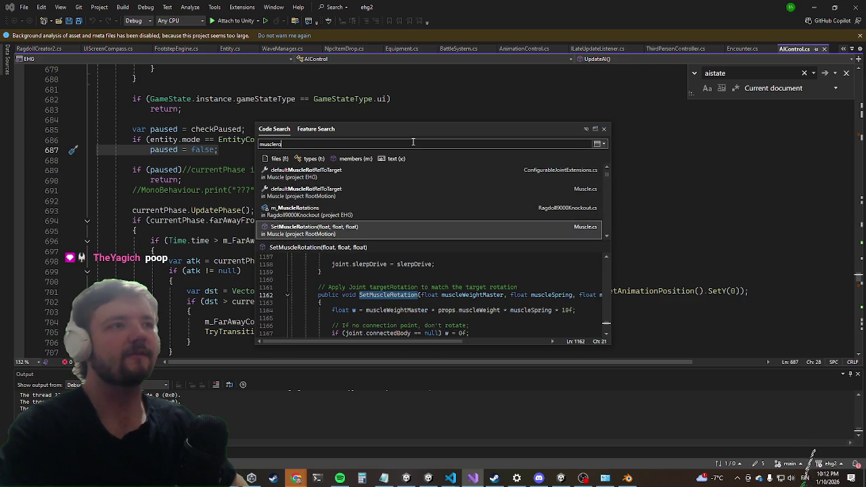
{"action": "key", "text": "BackSpace"}
{"action": "key", "text": "BackSpace"}
{"action": "key", "text": "BackSpace"}
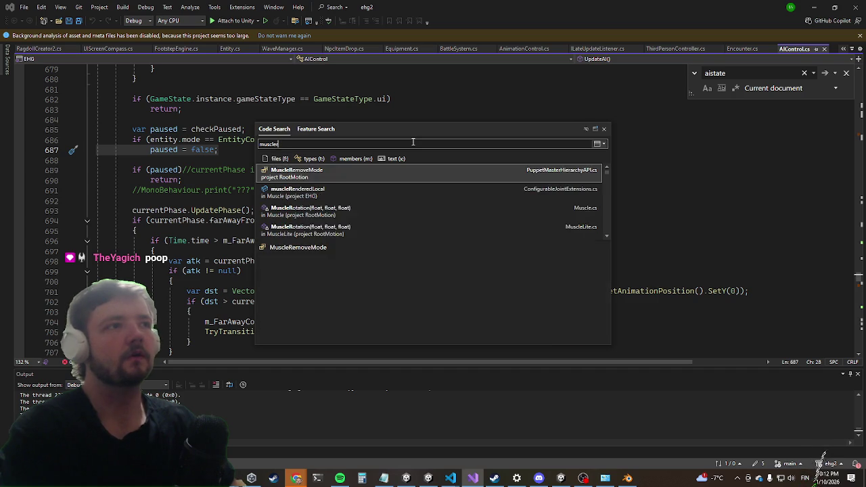
{"action": "type", "text": "rootmovem"}
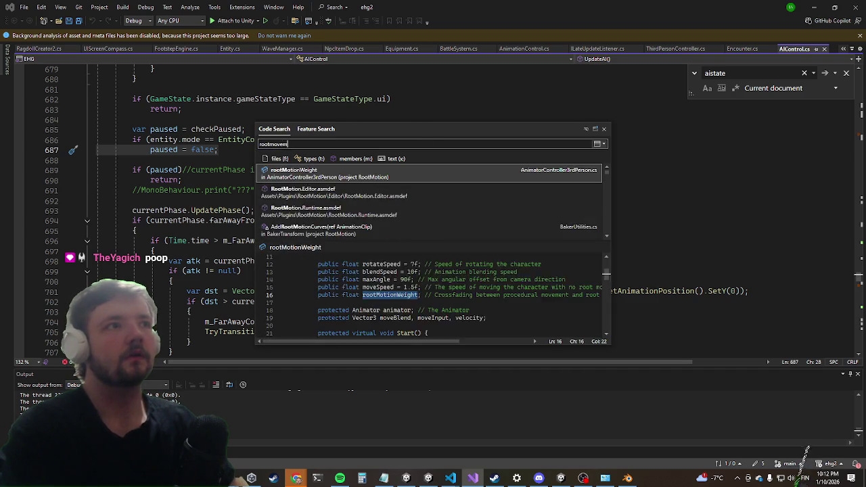
{"action": "key", "text": "Return"}
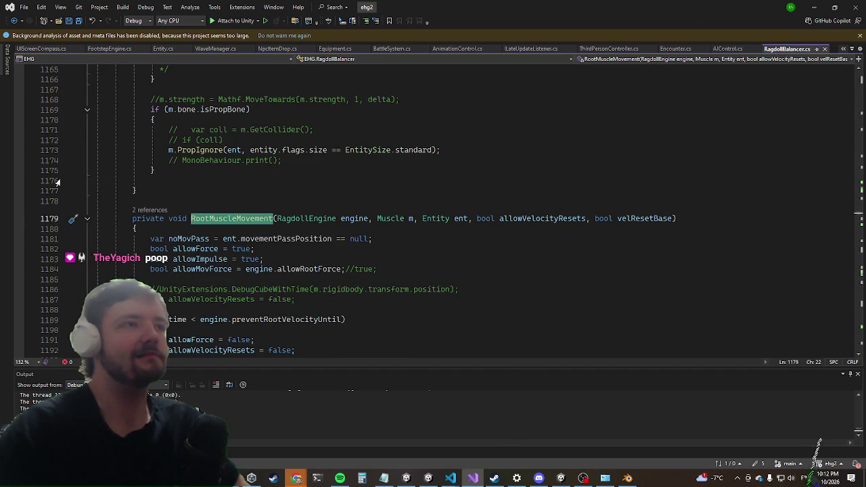
{"action": "scroll", "coordinate": [381, 163], "scroll_direction": "down", "scroll_amount": 6}
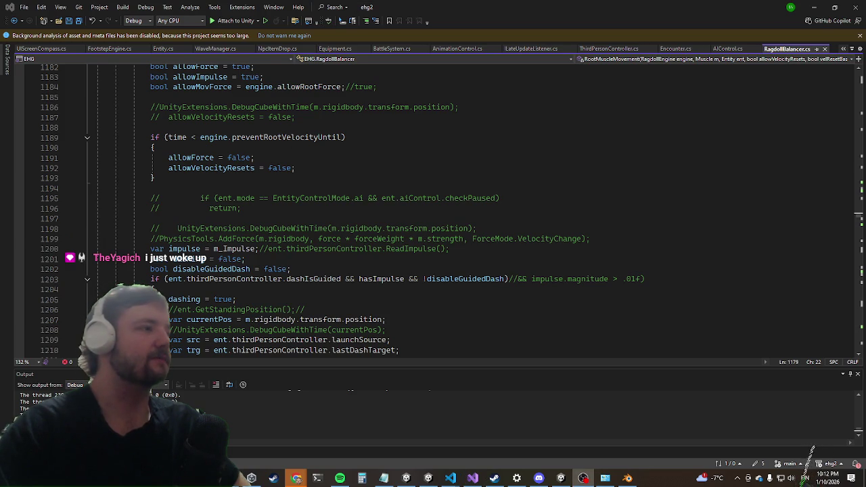
{"action": "scroll", "coordinate": [377, 174], "scroll_direction": "down", "scroll_amount": 7}
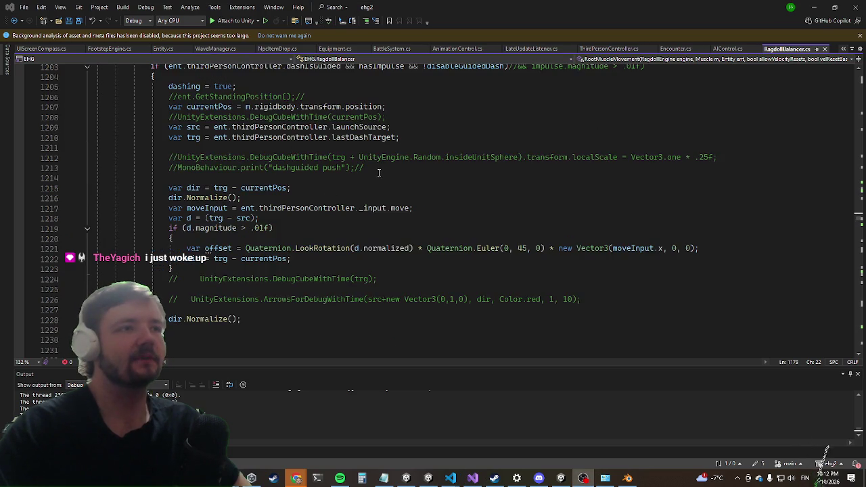
{"action": "scroll", "coordinate": [211, 170], "scroll_direction": "up", "scroll_amount": 12}
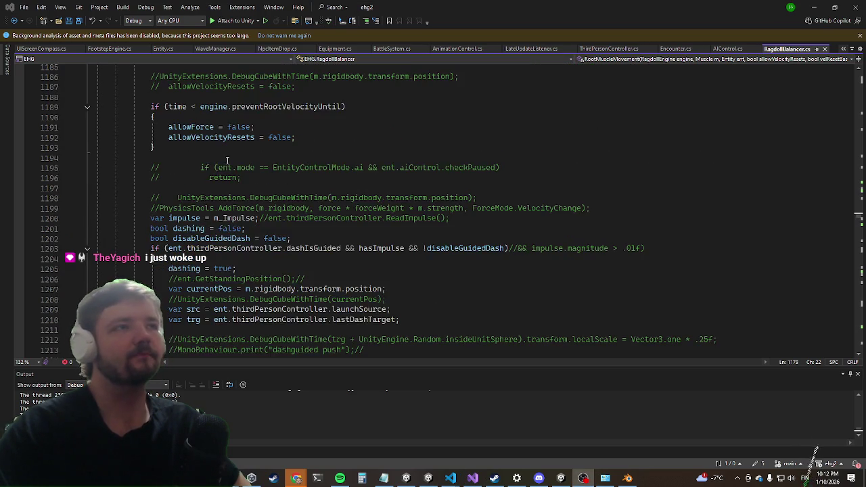
{"action": "scroll", "coordinate": [197, 146], "scroll_direction": "down", "scroll_amount": 20}
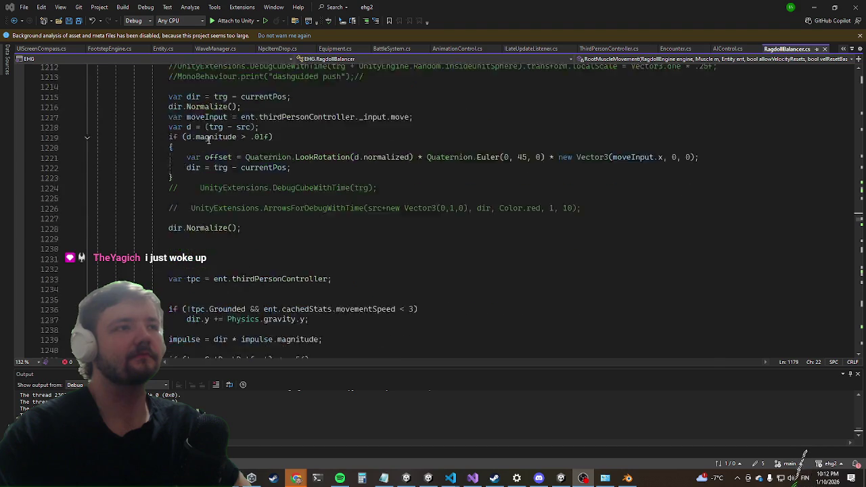
{"action": "scroll", "coordinate": [190, 211], "scroll_direction": "down", "scroll_amount": 13}
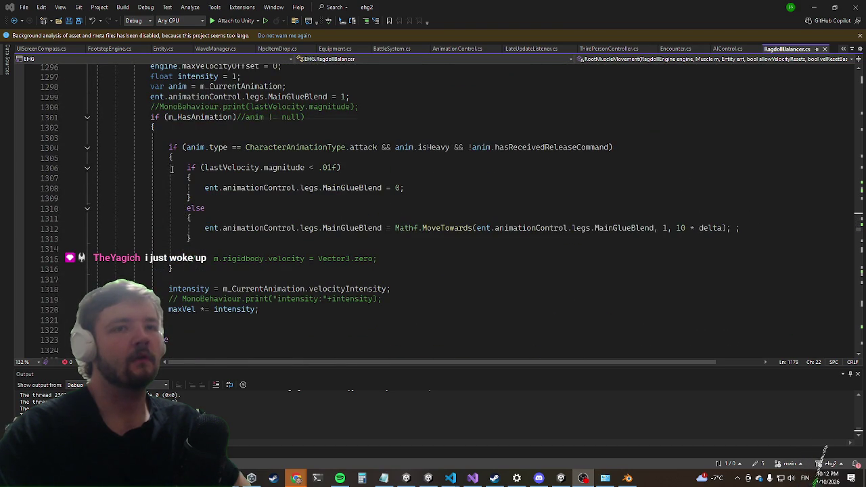
{"action": "scroll", "coordinate": [172, 169], "scroll_direction": "down", "scroll_amount": 1}
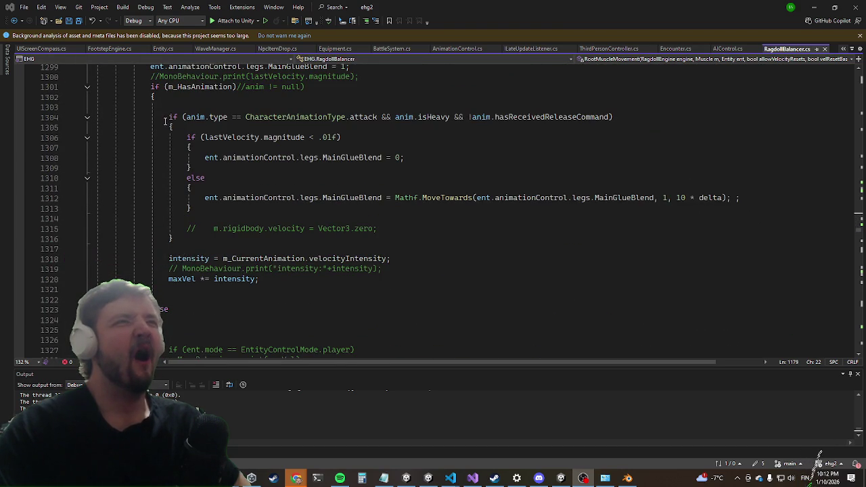
{"action": "scroll", "coordinate": [164, 121], "scroll_direction": "up", "scroll_amount": 1}
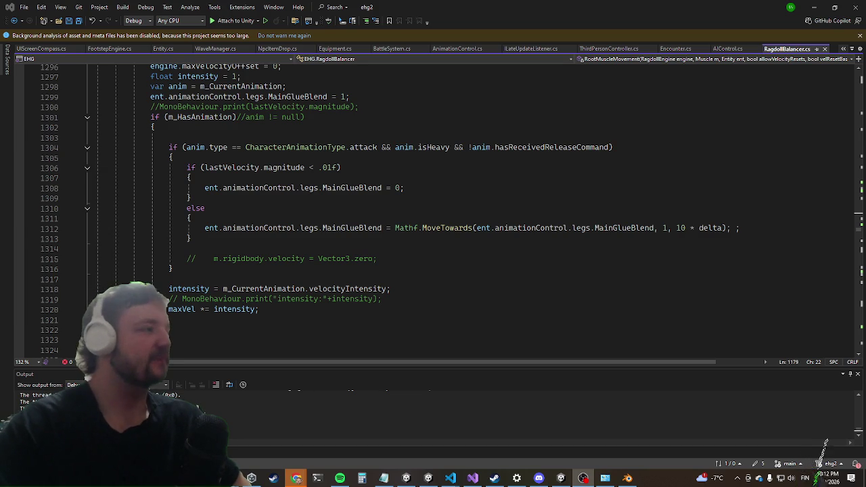
{"action": "scroll", "coordinate": [226, 167], "scroll_direction": "down", "scroll_amount": 3}
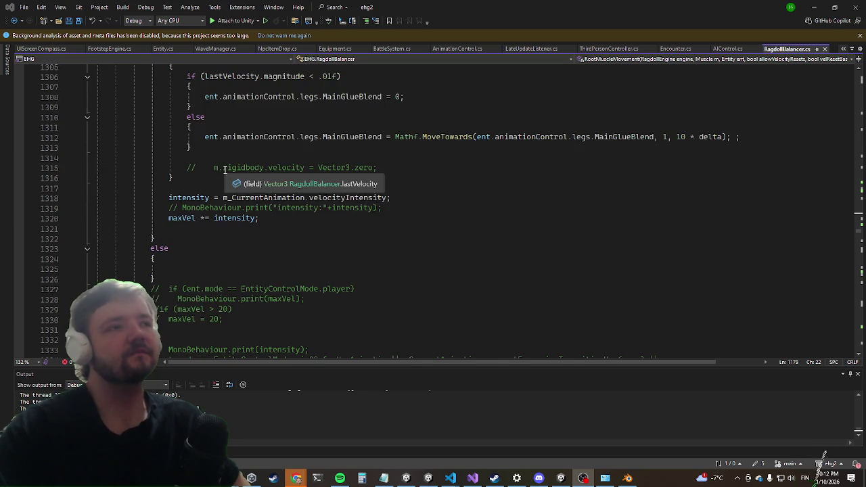
{"action": "scroll", "coordinate": [216, 149], "scroll_direction": "down", "scroll_amount": 6}
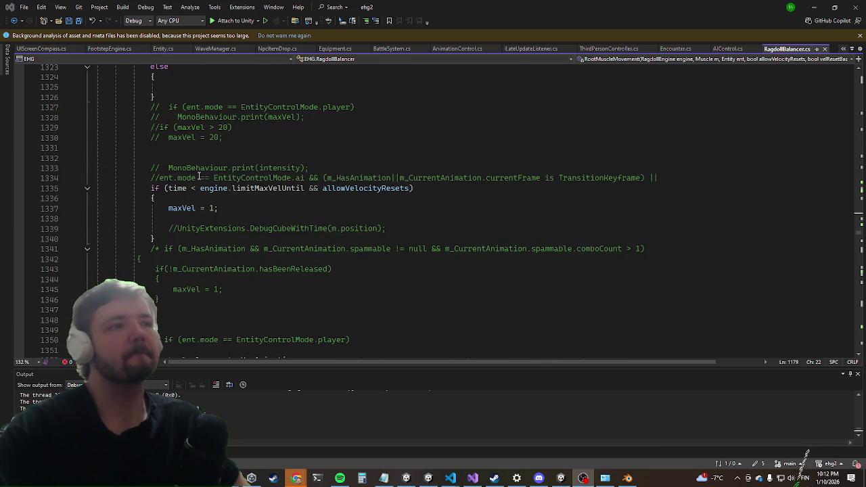
{"action": "scroll", "coordinate": [202, 176], "scroll_direction": "down", "scroll_amount": 12}
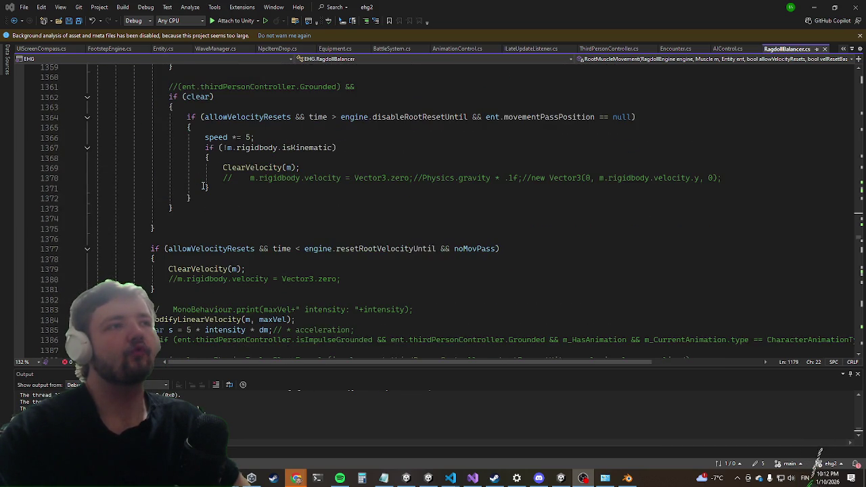
{"action": "scroll", "coordinate": [195, 210], "scroll_direction": "down", "scroll_amount": 3}
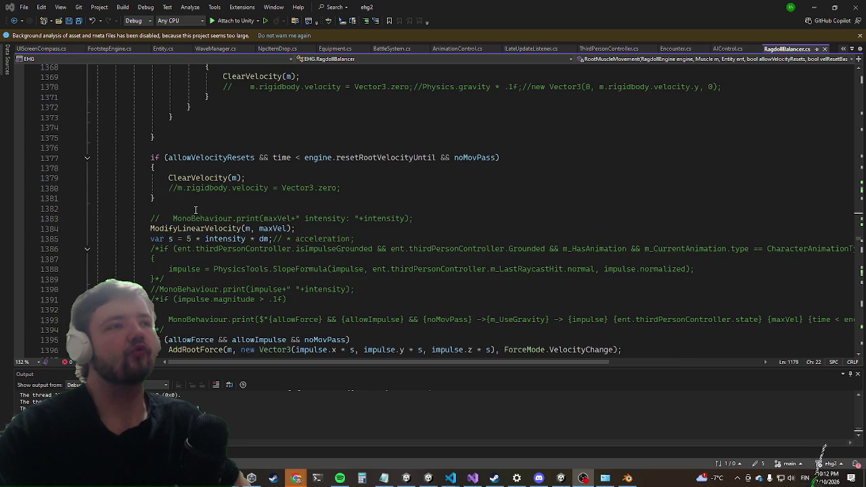
{"action": "scroll", "coordinate": [195, 211], "scroll_direction": "down", "scroll_amount": 3}
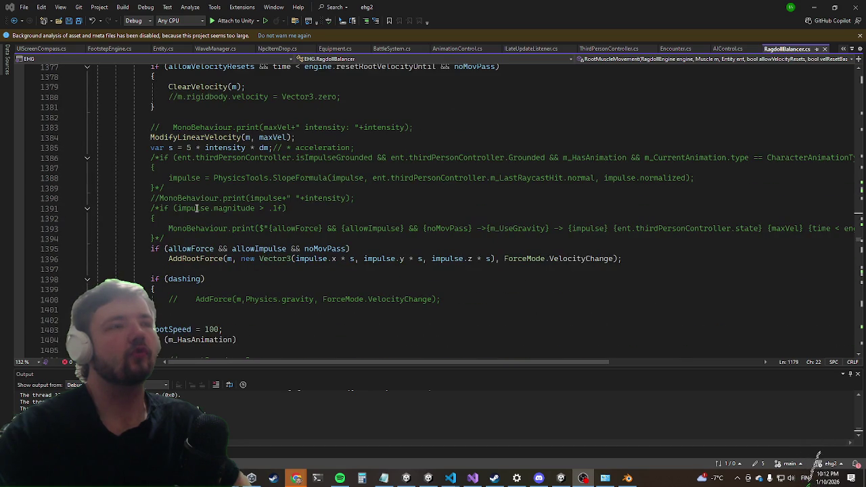
{"action": "scroll", "coordinate": [269, 278], "scroll_direction": "down", "scroll_amount": 12}
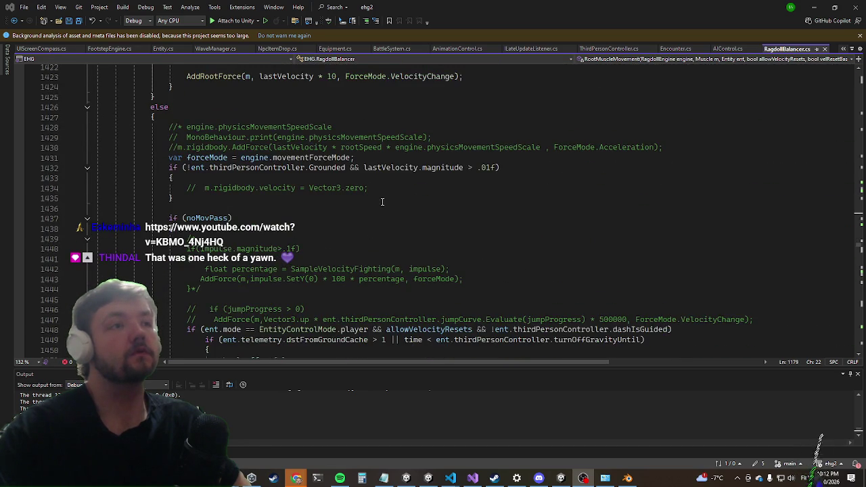
{"action": "scroll", "coordinate": [382, 205], "scroll_direction": "down", "scroll_amount": 4}
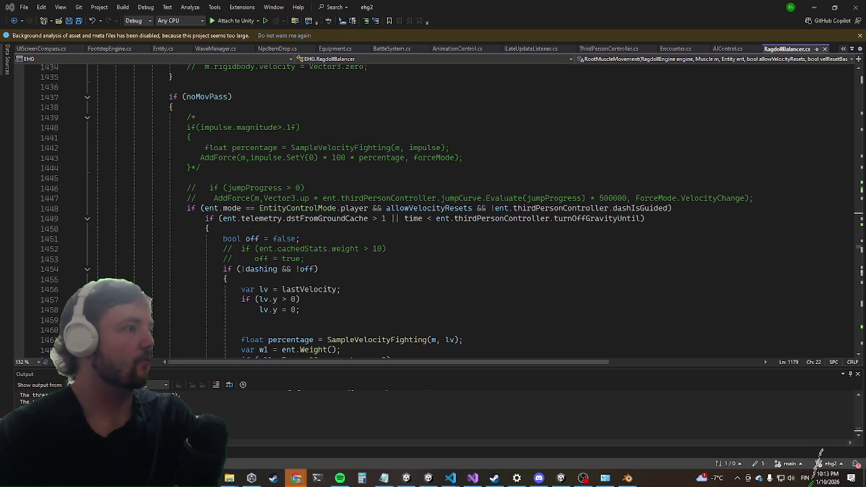
{"action": "scroll", "coordinate": [427, 194], "scroll_direction": "down", "scroll_amount": 4}
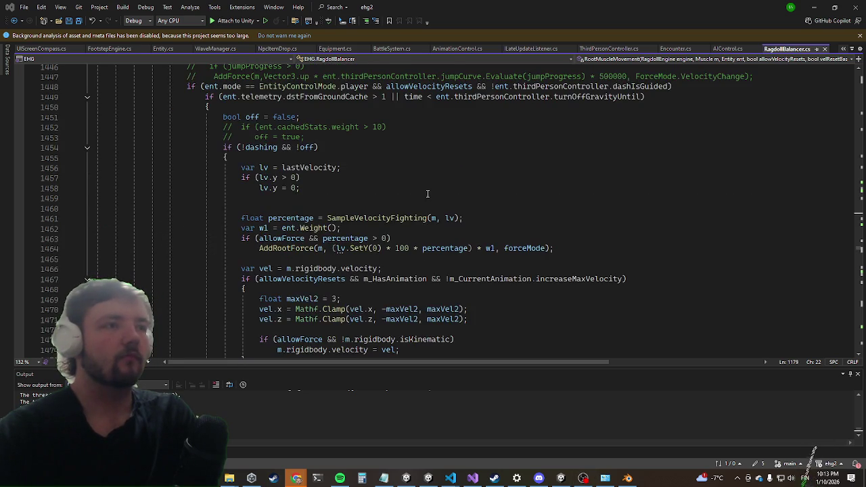
{"action": "scroll", "coordinate": [441, 153], "scroll_direction": "down", "scroll_amount": 4}
{"action": "scroll", "coordinate": [366, 189], "scroll_direction": "up", "scroll_amount": 4}
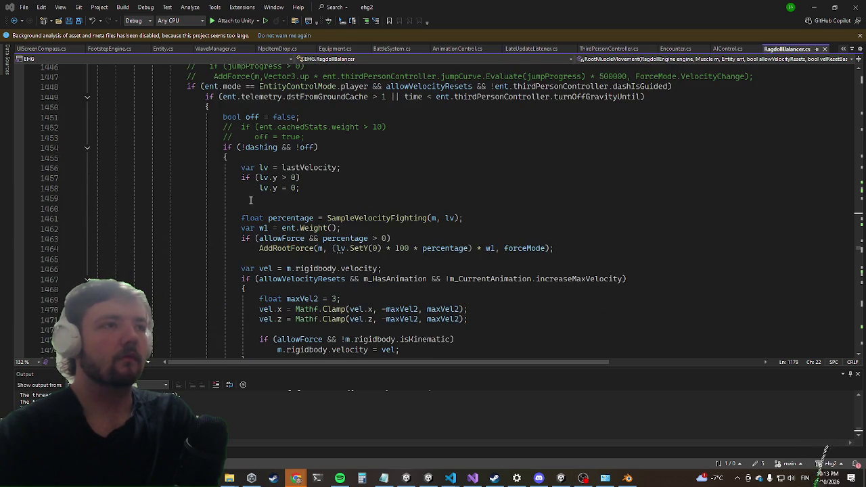
{"action": "left_click", "coordinate": [19, 239]}
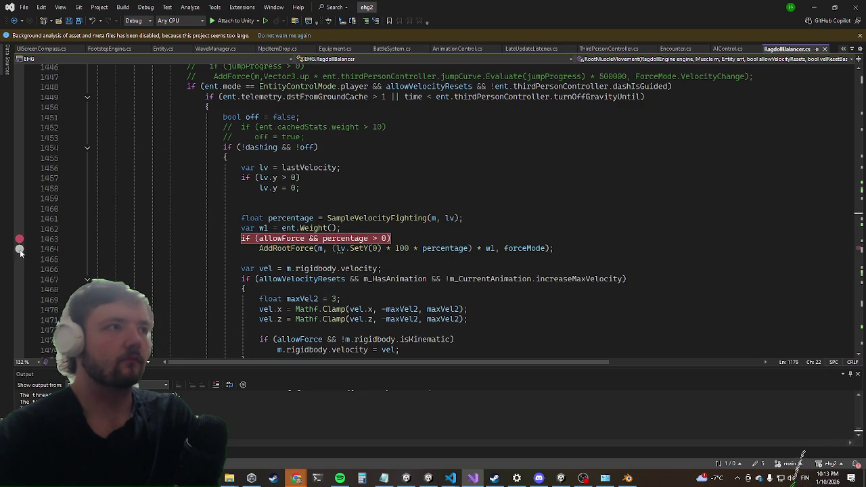
Step: Add a breakpoint on line 1464's AddRootForce call and attach the debugger to Unity
{"action": "left_click", "coordinate": [19, 249]}
{"action": "left_click", "coordinate": [230, 21]}
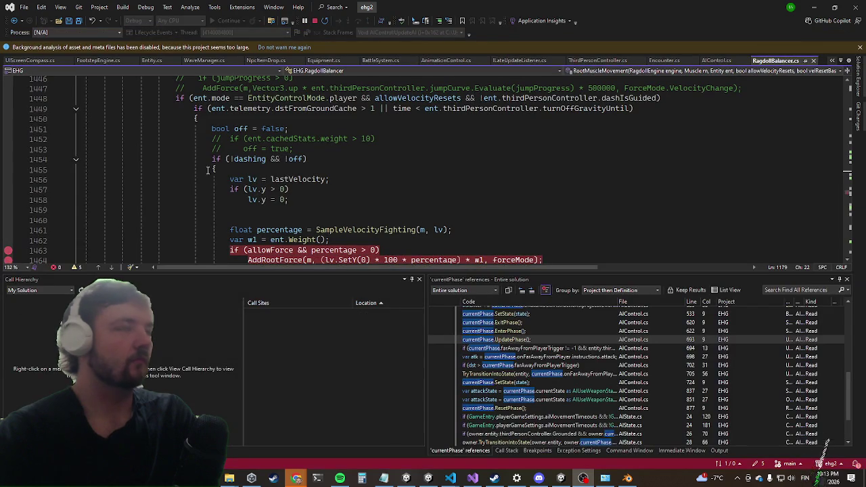
{"action": "scroll", "coordinate": [169, 214], "scroll_direction": "down", "scroll_amount": 1}
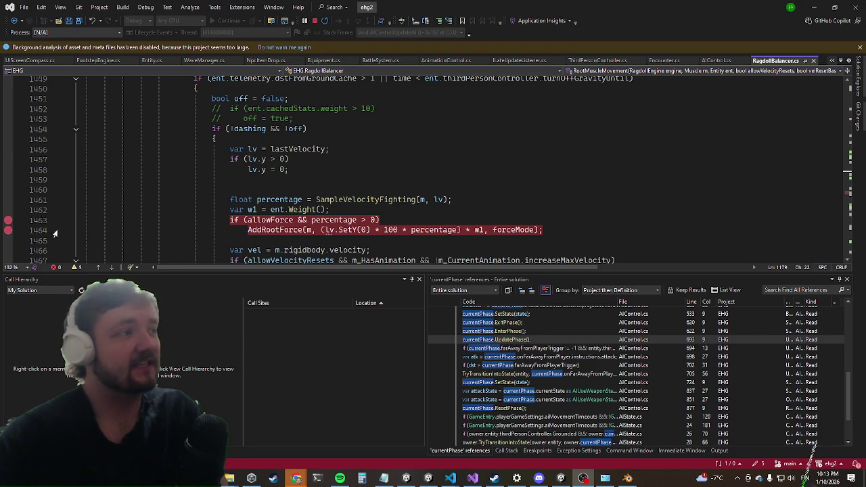
Step: Remove the breakpoints on lines 1463 and 1464 and set one on line 1518
{"action": "left_click", "coordinate": [8, 230]}
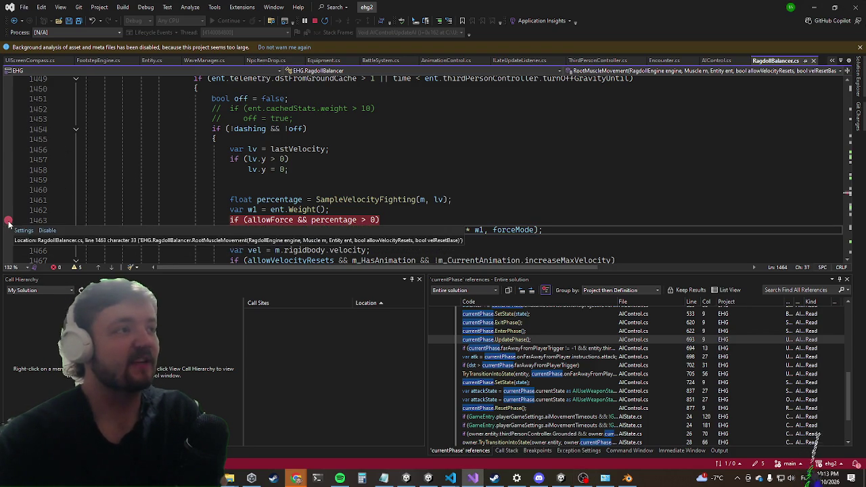
{"action": "left_click", "coordinate": [8, 221]}
{"action": "scroll", "coordinate": [93, 128], "scroll_direction": "down", "scroll_amount": 6}
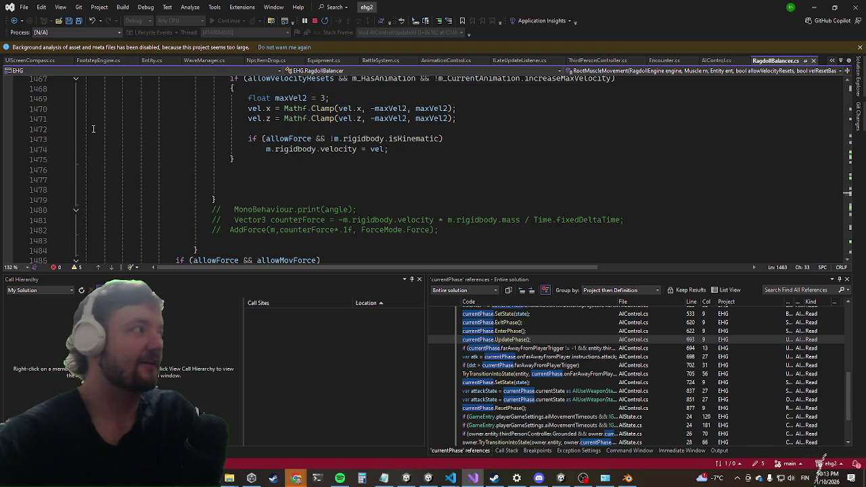
{"action": "scroll", "coordinate": [93, 129], "scroll_direction": "down", "scroll_amount": 4}
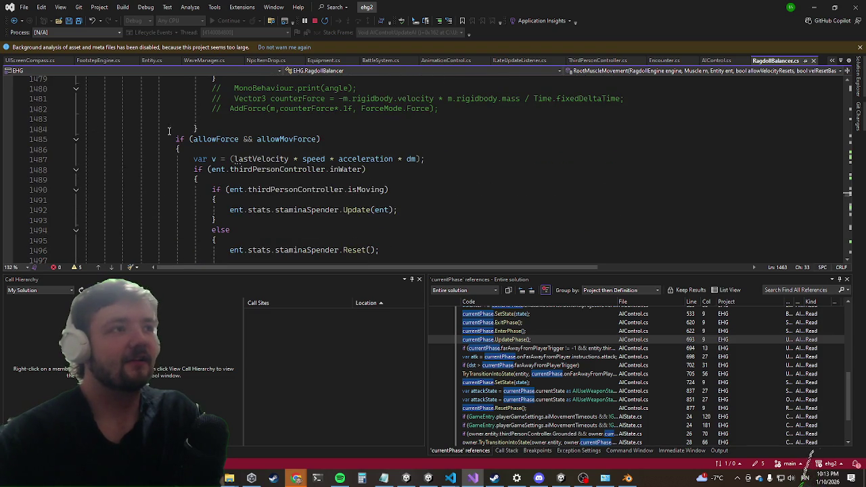
{"action": "scroll", "coordinate": [211, 173], "scroll_direction": "down", "scroll_amount": 8}
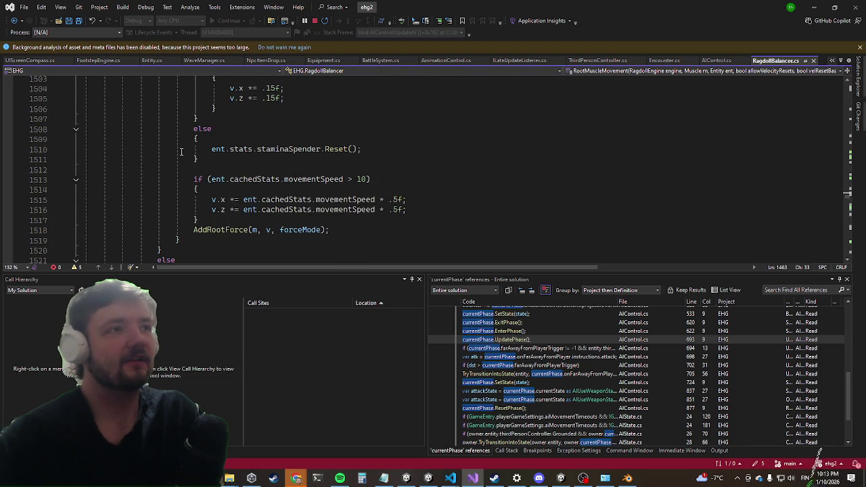
{"action": "left_click", "coordinate": [8, 230]}
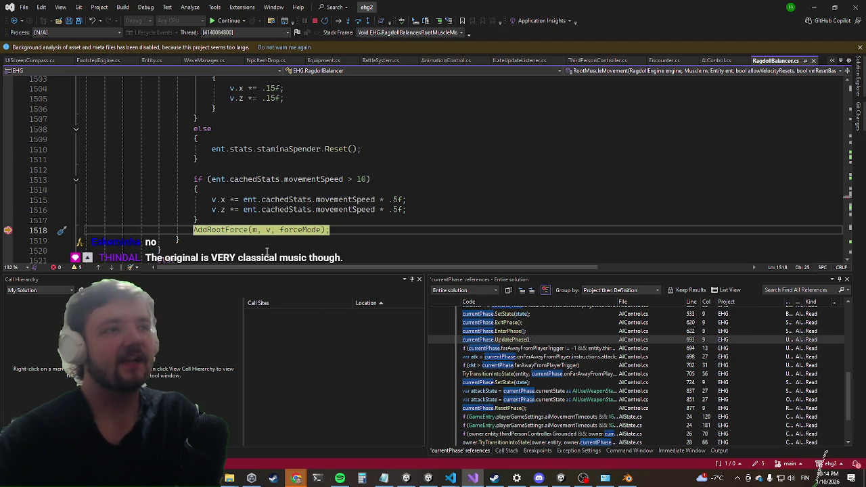
Step: Inspect variable v, continue to the line 1518 breakpoint, then jump to AddRootForce's definition at line 58
{"action": "mouse_move", "coordinate": [270, 230]}
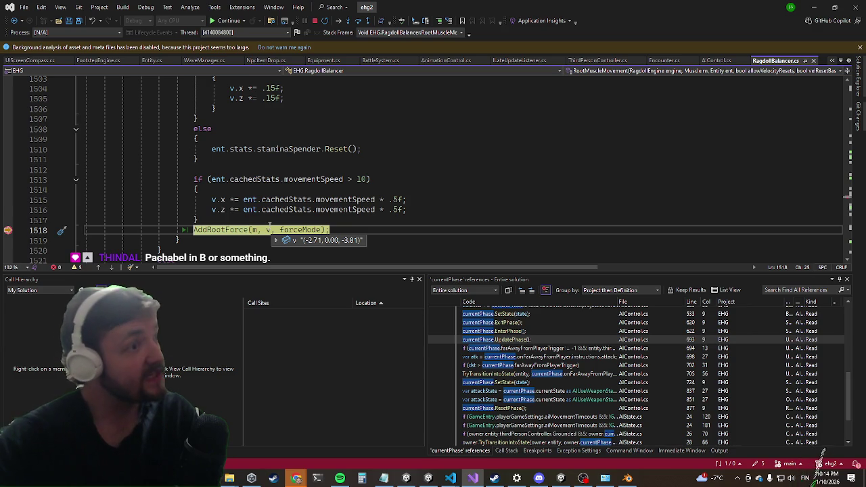
{"action": "left_click", "coordinate": [269, 230]}
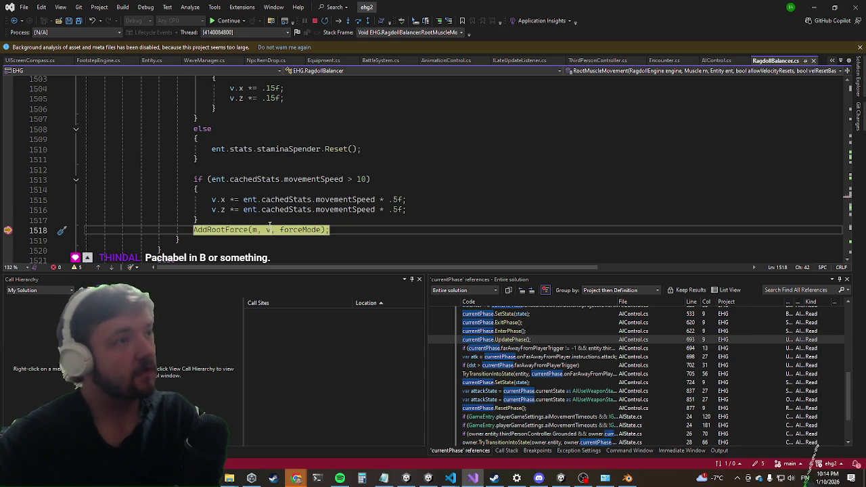
{"action": "key", "text": "F5"}
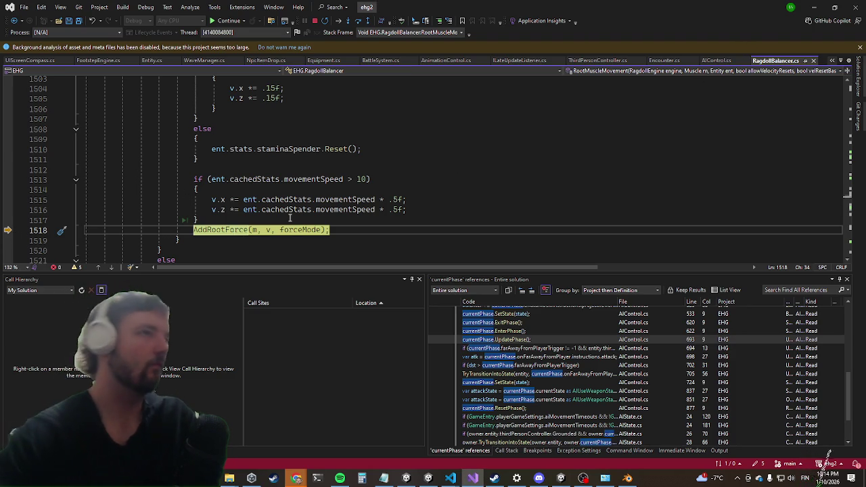
{"action": "left_click", "coordinate": [234, 230]}
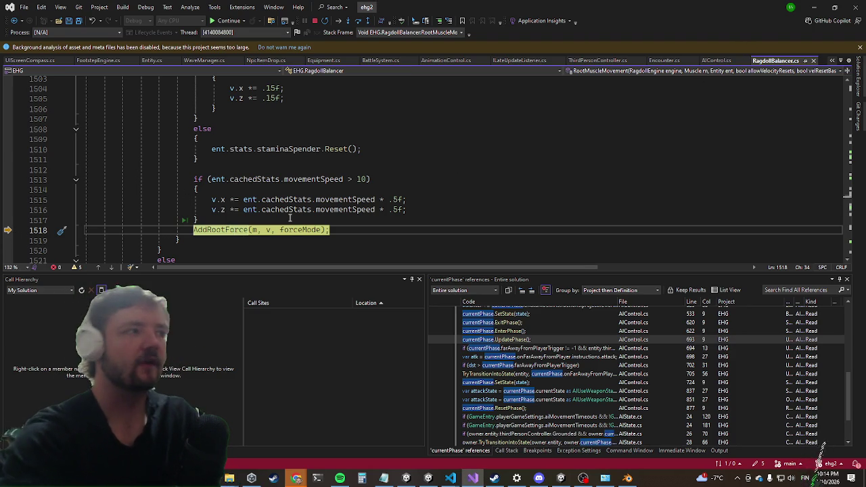
{"action": "key", "text": "F12"}
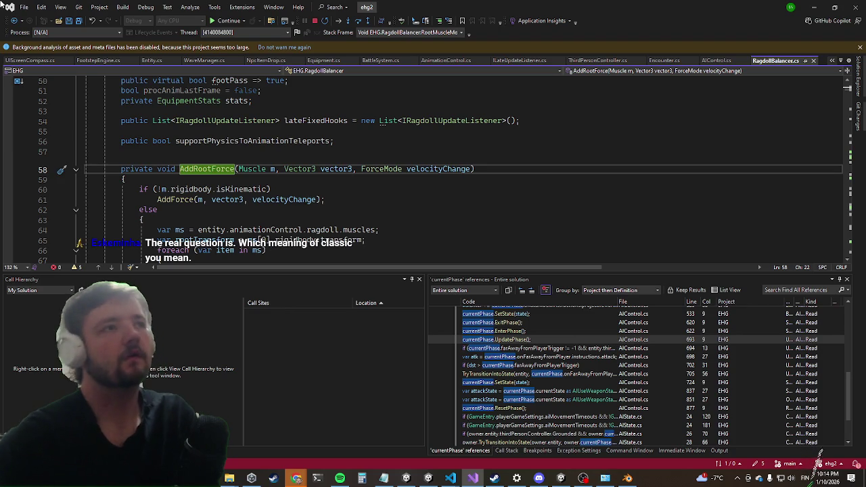
Step: Review AddRootForce, toggle the line 61 breakpoint off again, and stop debugging Unity
{"action": "scroll", "coordinate": [282, 138], "scroll_direction": "down", "scroll_amount": 8}
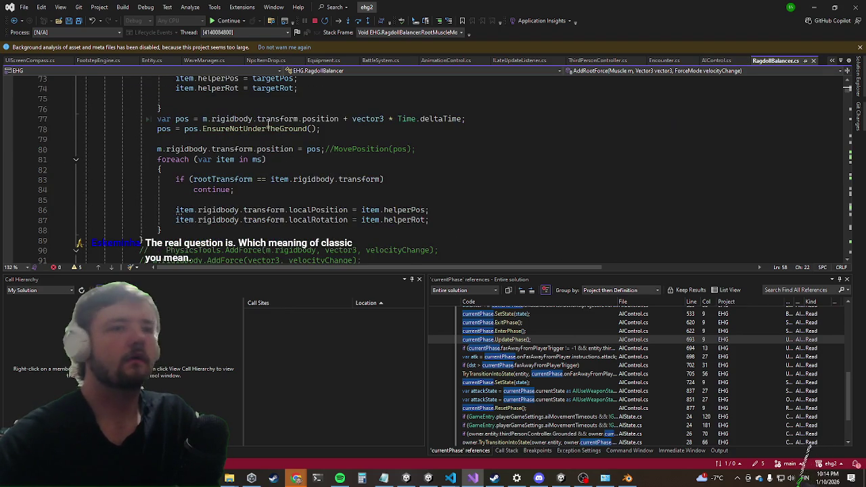
{"action": "scroll", "coordinate": [221, 171], "scroll_direction": "up", "scroll_amount": 5}
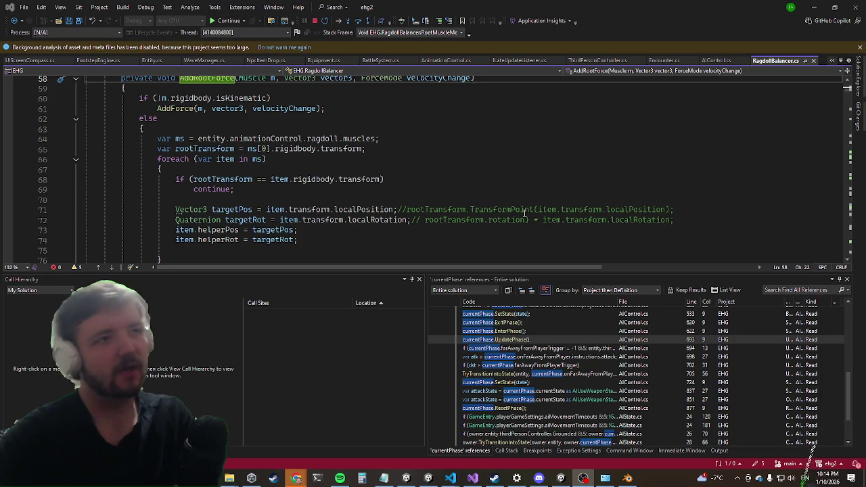
{"action": "scroll", "coordinate": [275, 169], "scroll_direction": "up", "scroll_amount": 2}
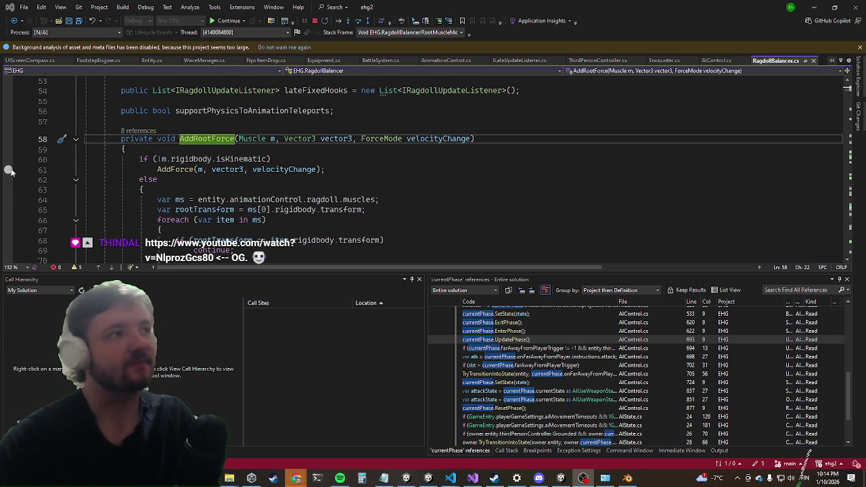
{"action": "left_click", "coordinate": [8, 169]}
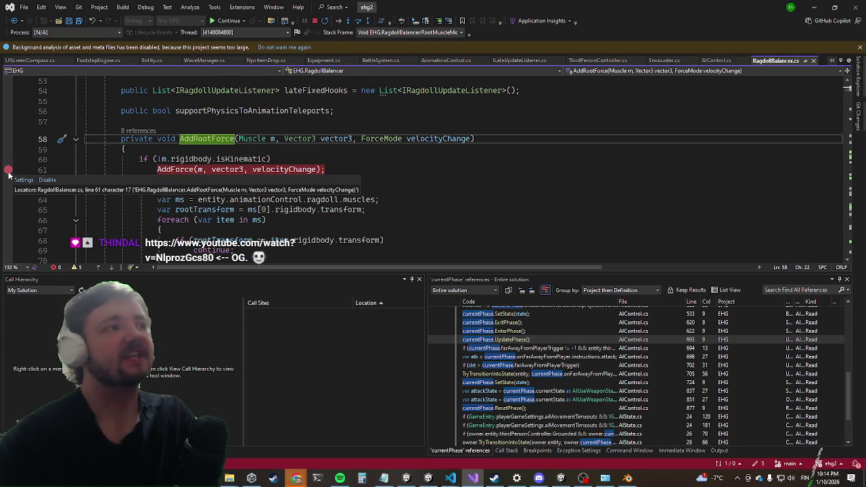
{"action": "left_click", "coordinate": [10, 171]}
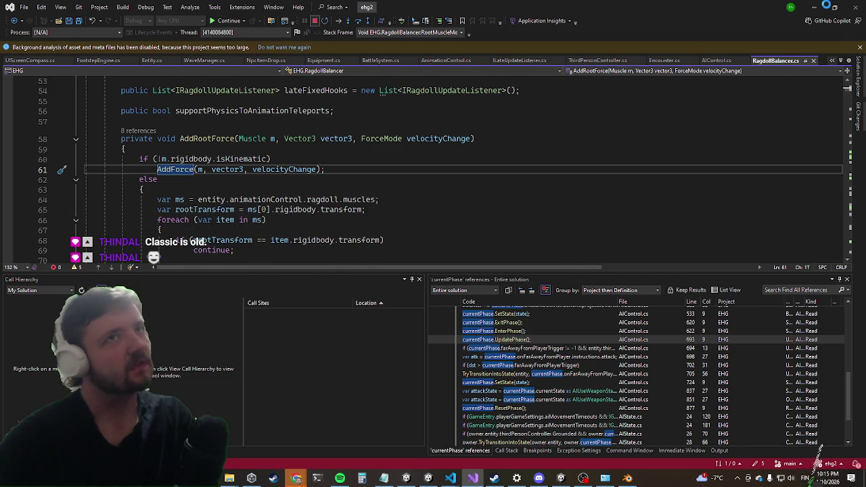
{"action": "left_click", "coordinate": [314, 21]}
{"action": "key", "text": "alt+Tab"}
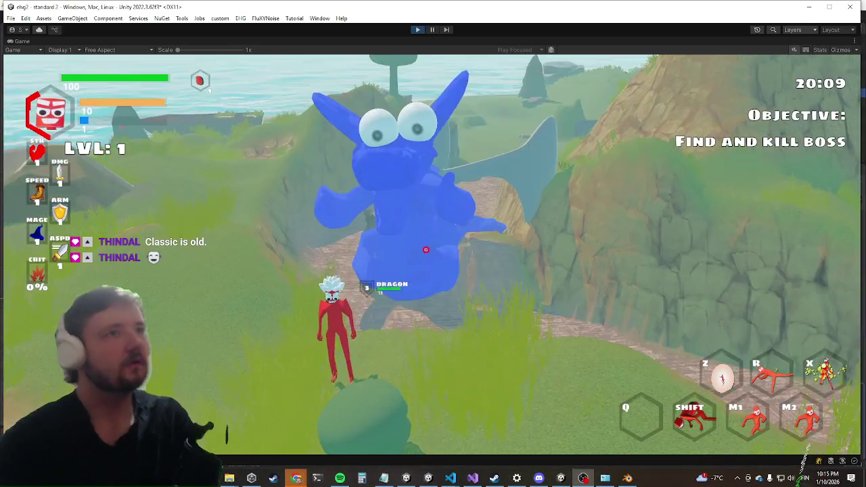
Step: Set the dragon's Third Person Controller Move Speed and Sprint Speed to 10
{"action": "key", "text": "ctrl+p"}
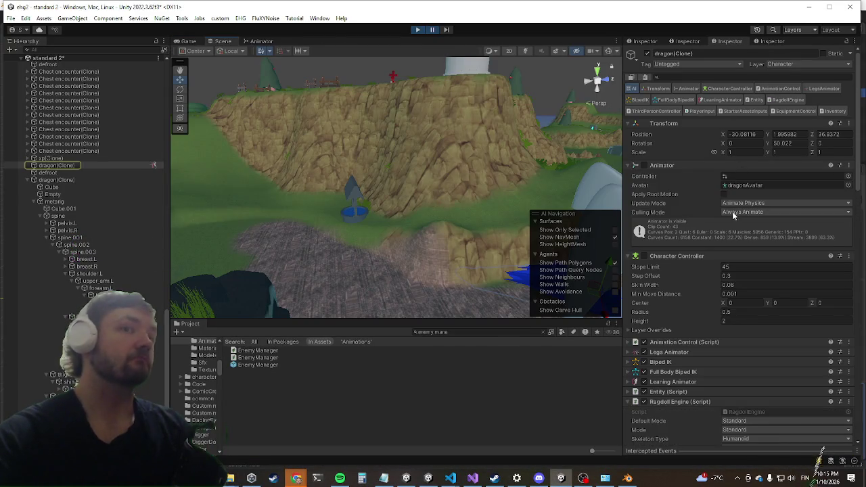
{"action": "left_click", "coordinate": [687, 258]}
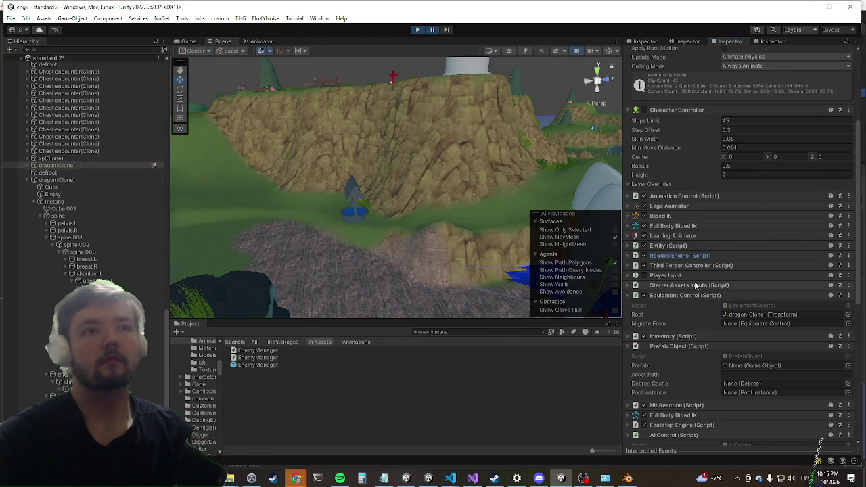
{"action": "left_click", "coordinate": [711, 267]}
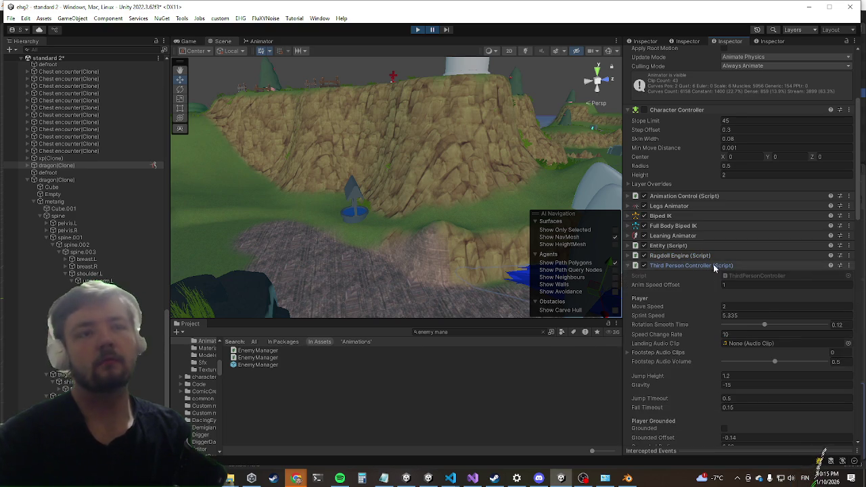
{"action": "left_click", "coordinate": [769, 306]}
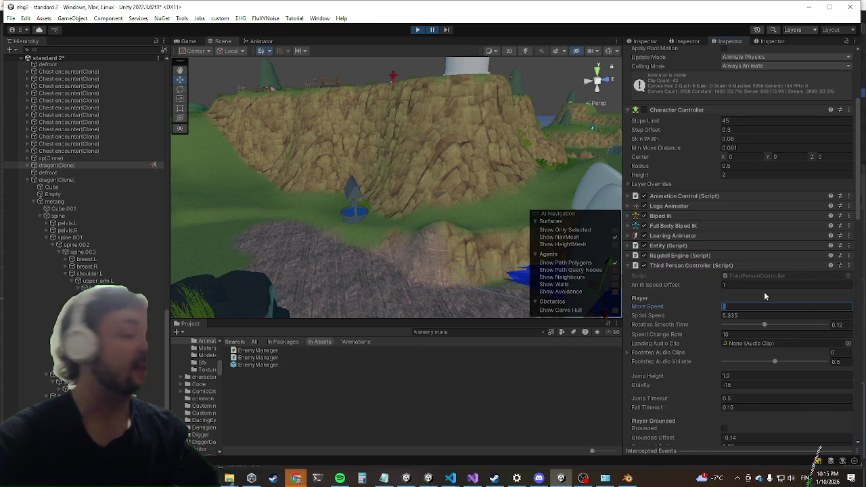
{"action": "type", "text": "10"}
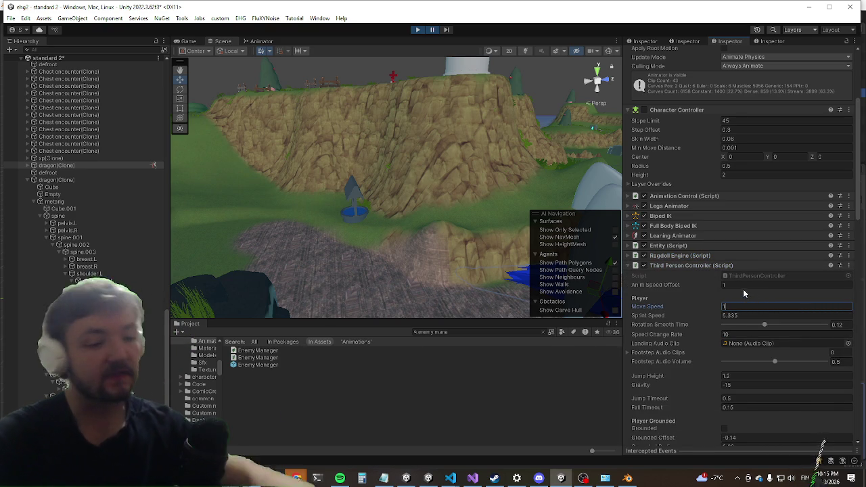
{"action": "left_click", "coordinate": [731, 314]}
{"action": "type", "text": "1"}
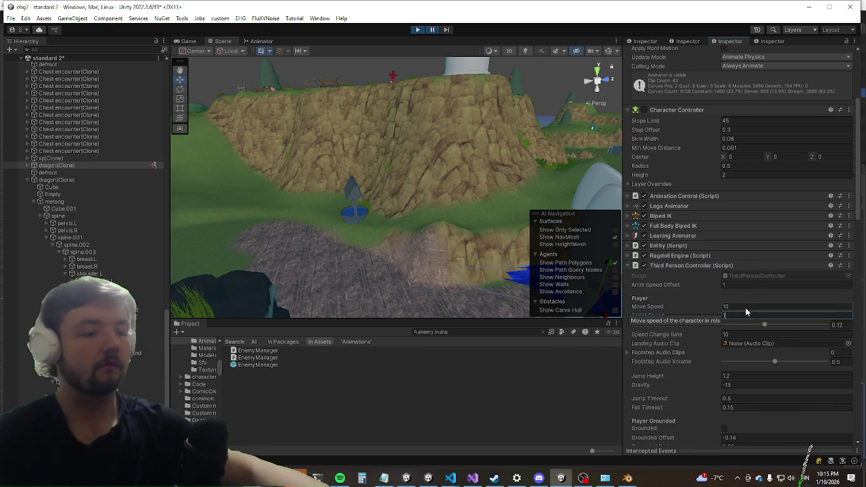
{"action": "type", "text": "0"}
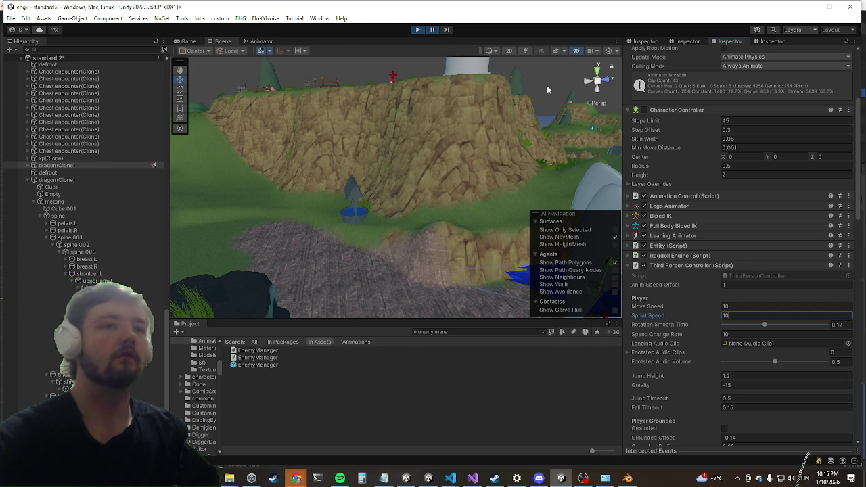
Step: Raise the dragon's Grounded Radius from 0.28 to about 2.15
{"action": "scroll", "coordinate": [787, 291], "scroll_direction": "down", "scroll_amount": 3}
{"action": "scroll", "coordinate": [787, 291], "scroll_direction": "down", "scroll_amount": 3}
{"action": "scroll", "coordinate": [753, 180], "scroll_direction": "down", "scroll_amount": 4}
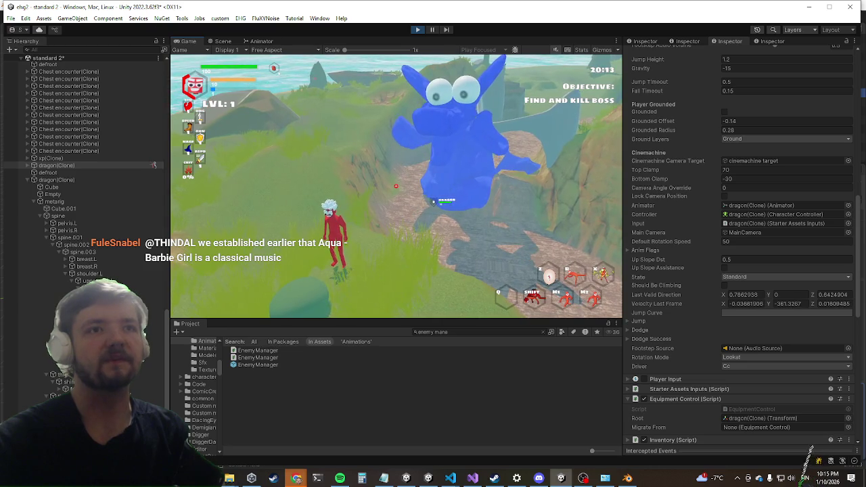
{"action": "key", "text": "super"}
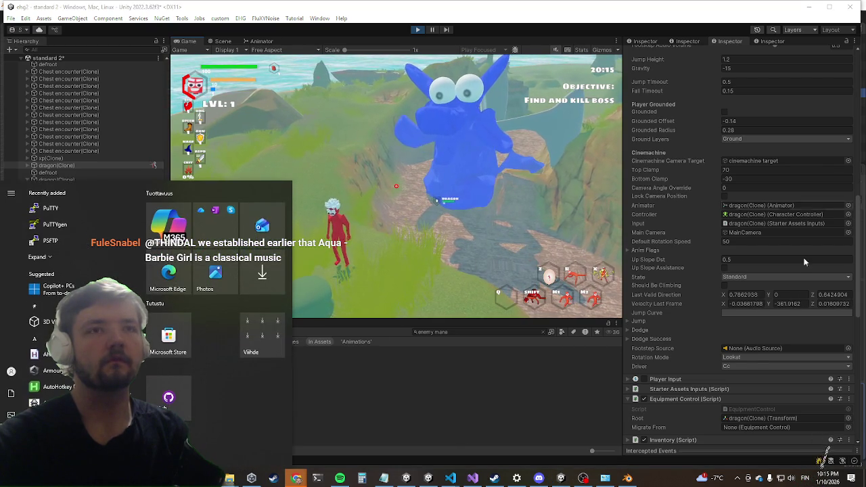
{"action": "left_click", "coordinate": [754, 242]}
{"action": "scroll", "coordinate": [751, 145], "scroll_direction": "up", "scroll_amount": 3}
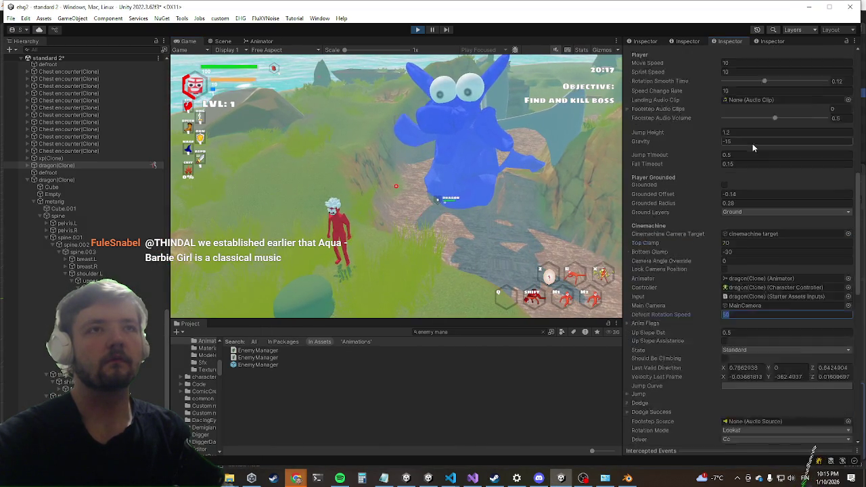
{"action": "left_click", "coordinate": [747, 228]}
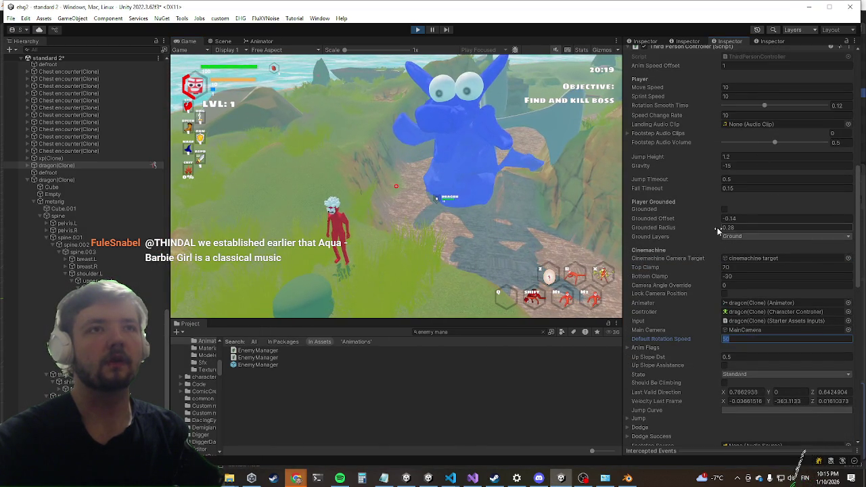
{"action": "type", "text": "2.272.15"}
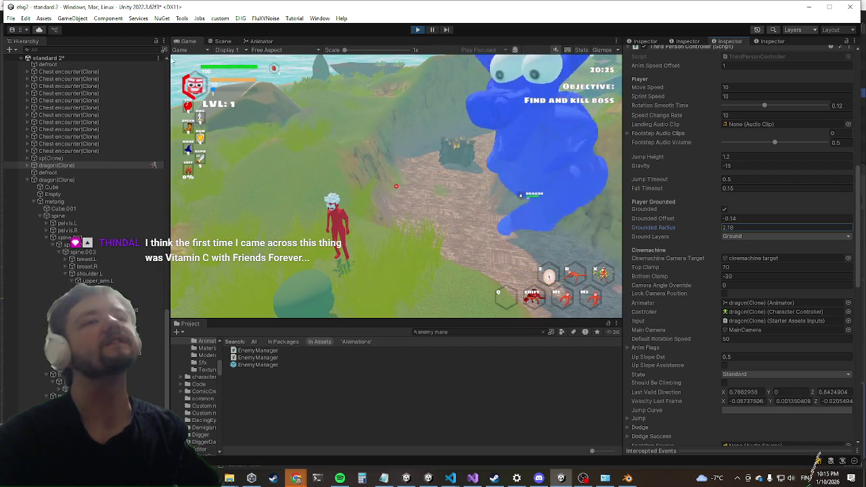
{"action": "left_click", "coordinate": [223, 42]}
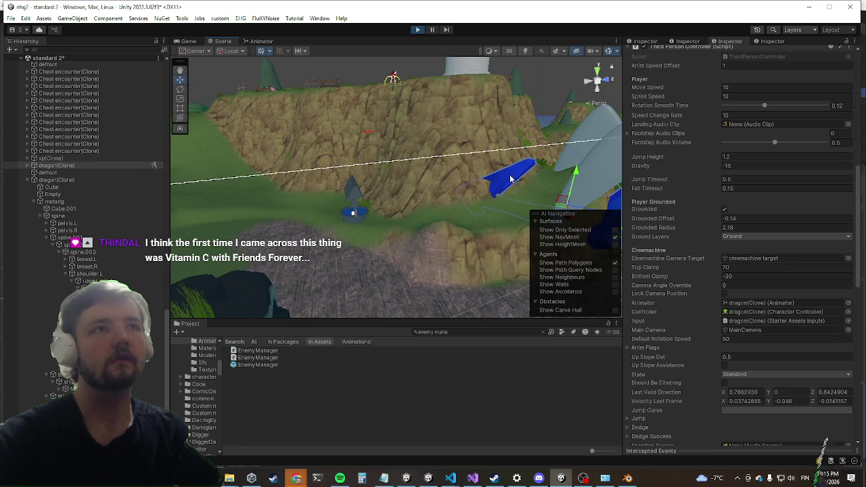
Step: Frame the dragon in the Scene view, raise its Grounded Radius to 6.08, and stop play mode
{"action": "key", "text": "f"}
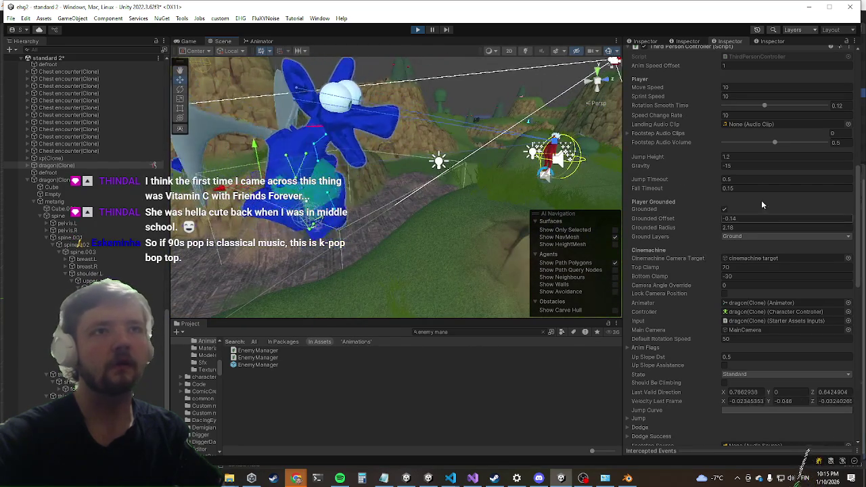
{"action": "left_click", "coordinate": [725, 228]}
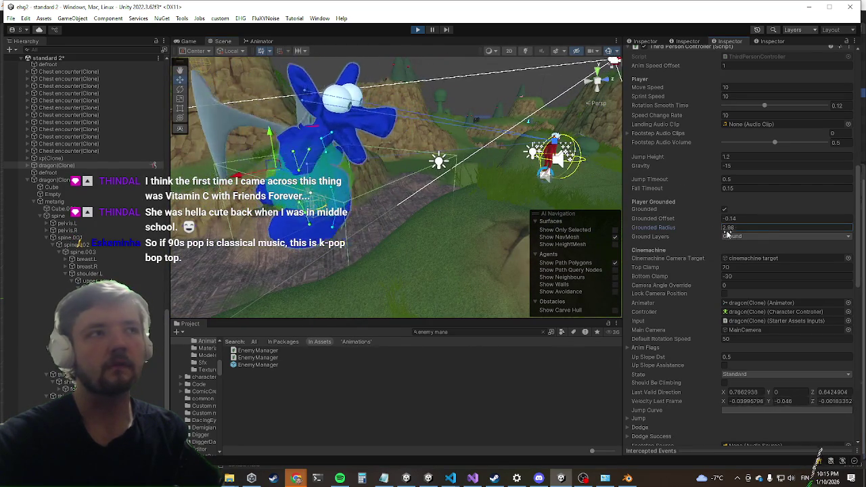
{"action": "type", "text": "6.08"}
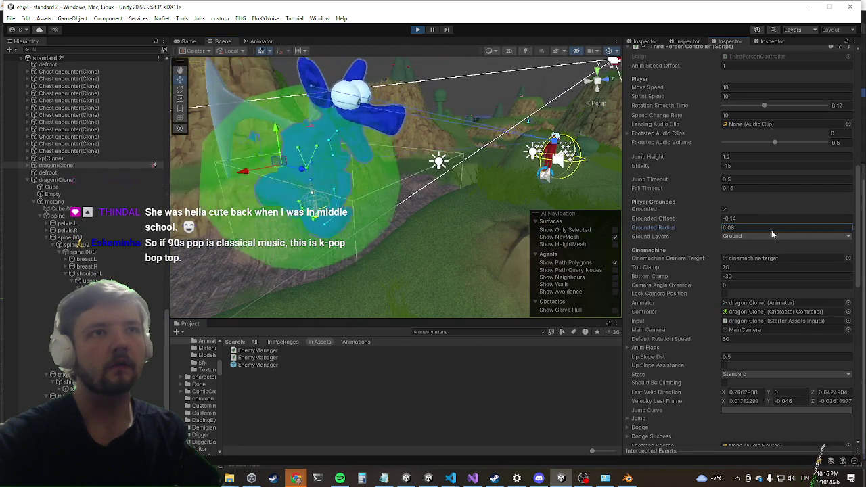
{"action": "key", "text": "Return"}
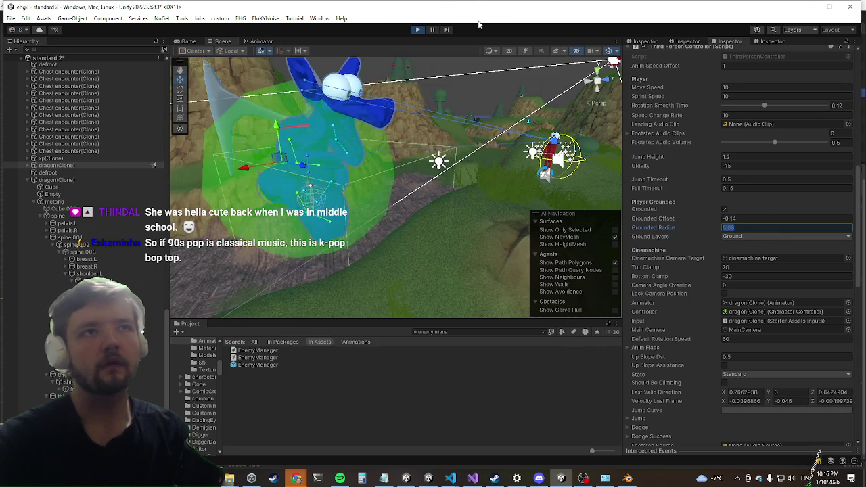
{"action": "left_click", "coordinate": [418, 30]}
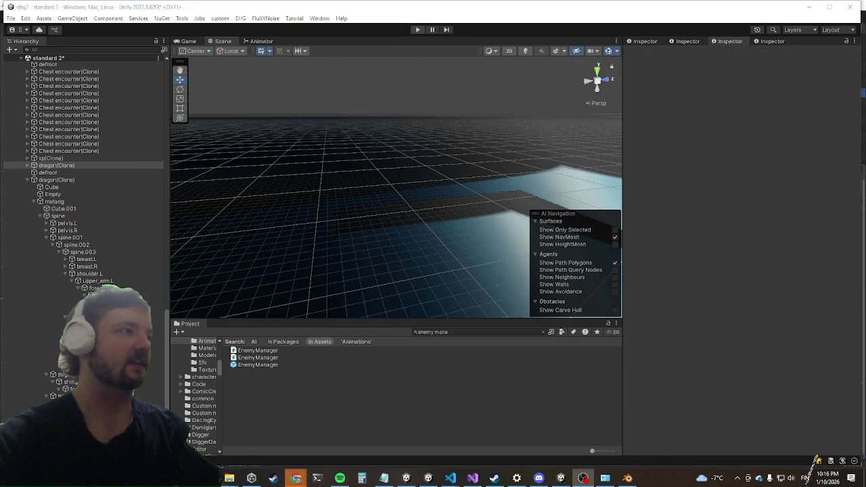
Step: Open the EnemyManager prefab and select the dragon inside its hierarchy
{"action": "left_click", "coordinate": [255, 365]}
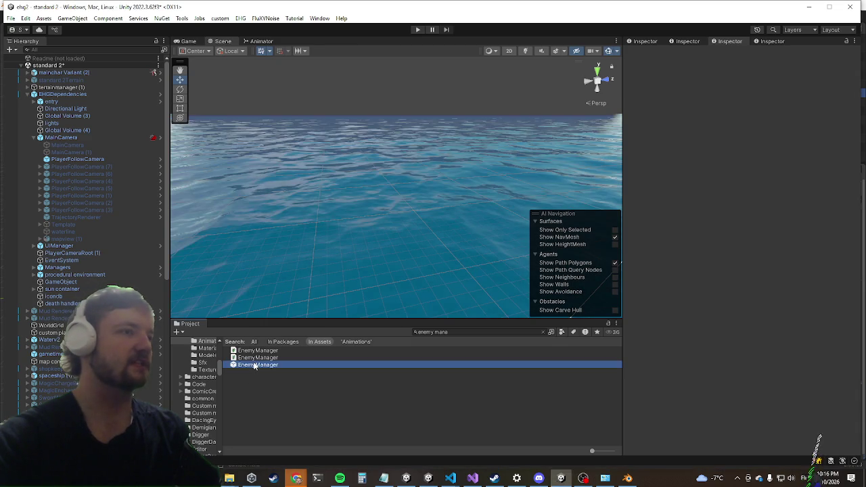
{"action": "double_click", "coordinate": [245, 363]}
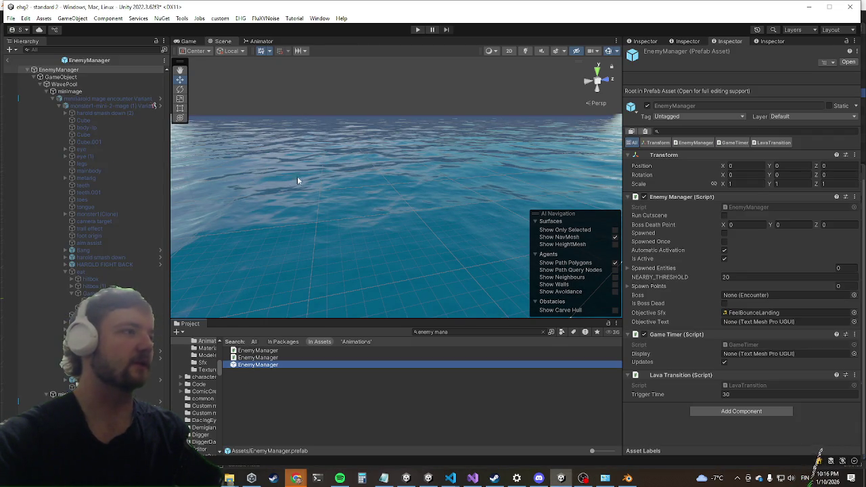
{"action": "scroll", "coordinate": [116, 230], "scroll_direction": "down", "scroll_amount": 5}
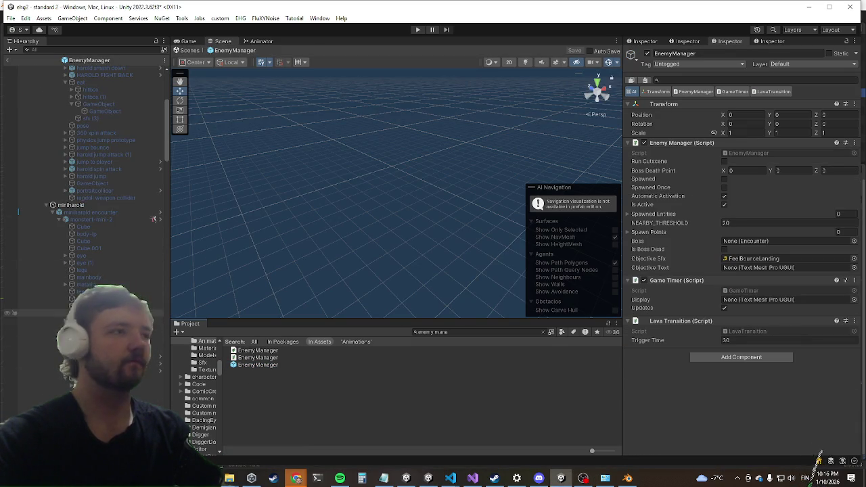
{"action": "scroll", "coordinate": [112, 185], "scroll_direction": "down", "scroll_amount": 10}
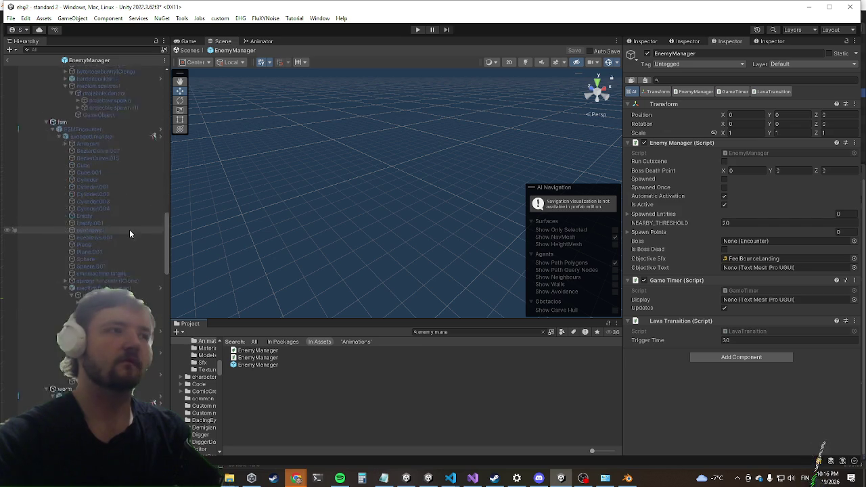
{"action": "scroll", "coordinate": [132, 223], "scroll_direction": "down", "scroll_amount": 10}
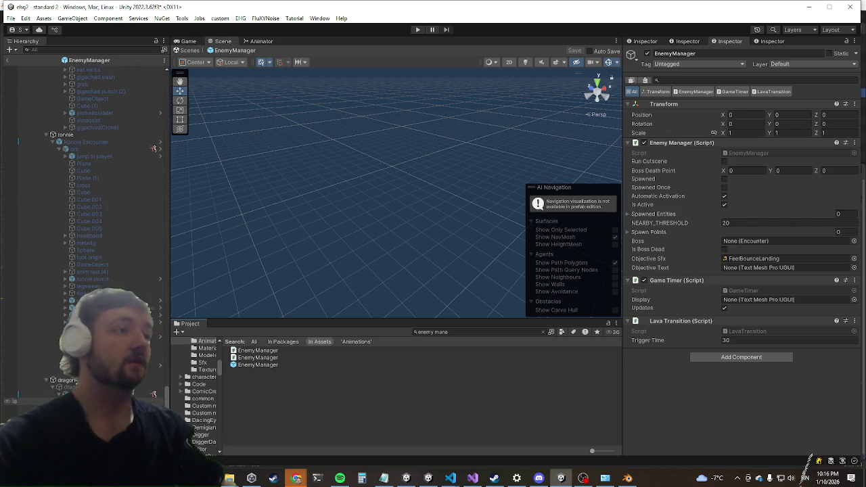
{"action": "left_click", "coordinate": [41, 393]}
Step: Set the prefab dragon's Grounded Radius to 6.08, exit prefab mode, and start a playtest
{"action": "scroll", "coordinate": [764, 308], "scroll_direction": "down", "scroll_amount": 10}
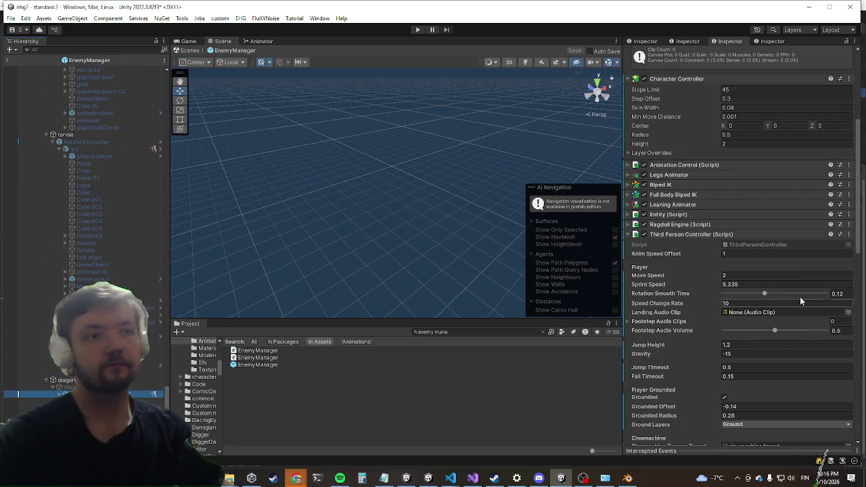
{"action": "left_click", "coordinate": [758, 415]}
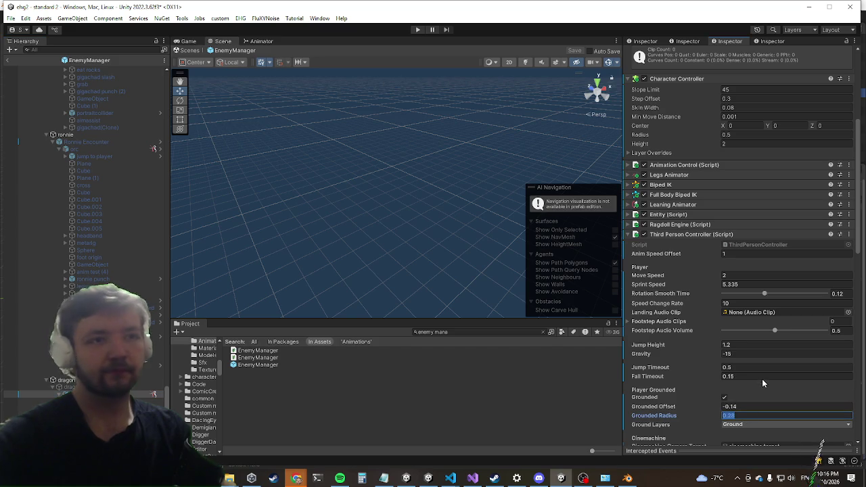
{"action": "type", "text": "6.08"}
{"action": "key", "text": "Return"}
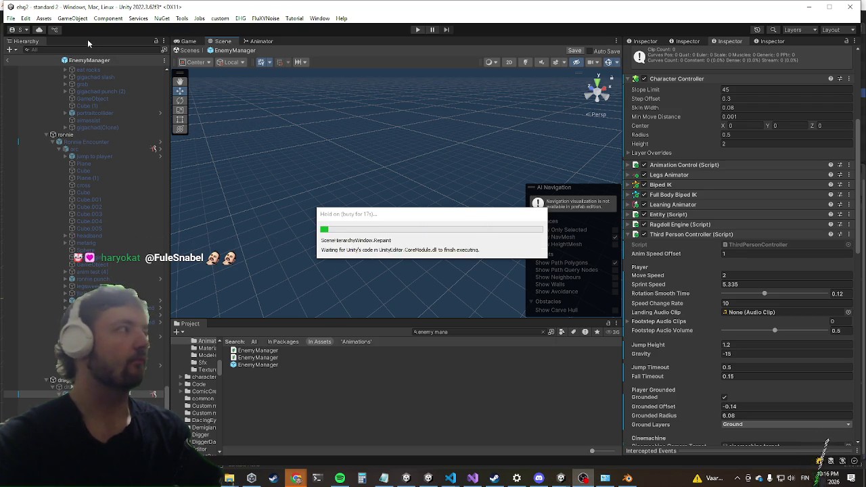
{"action": "left_click", "coordinate": [7, 60]}
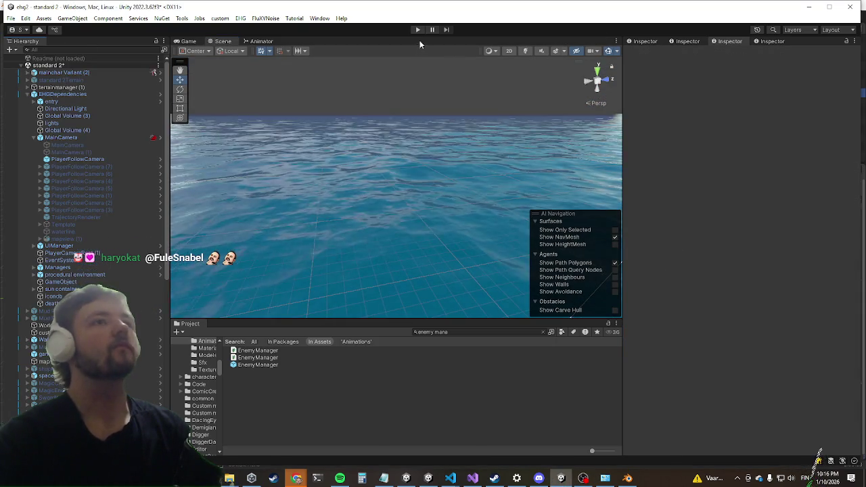
{"action": "left_click", "coordinate": [416, 30]}
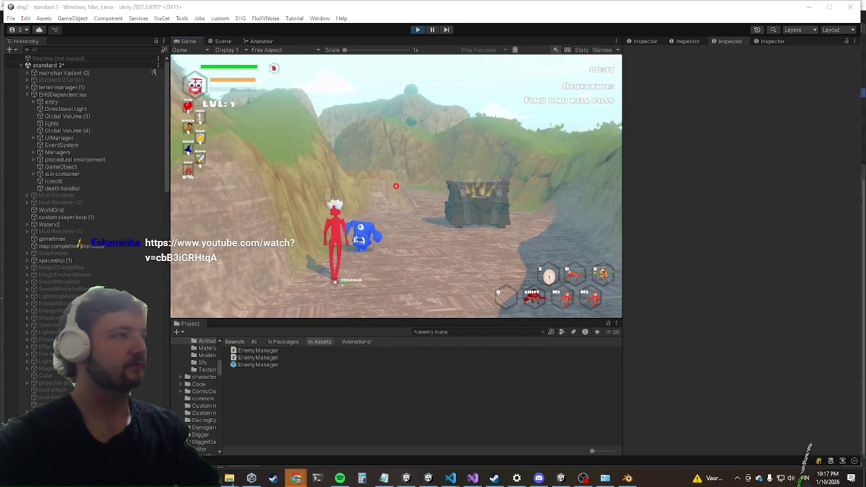
Step: Maximize the Game view to fill the editor while the game runs
{"action": "key", "text": "shift+space"}
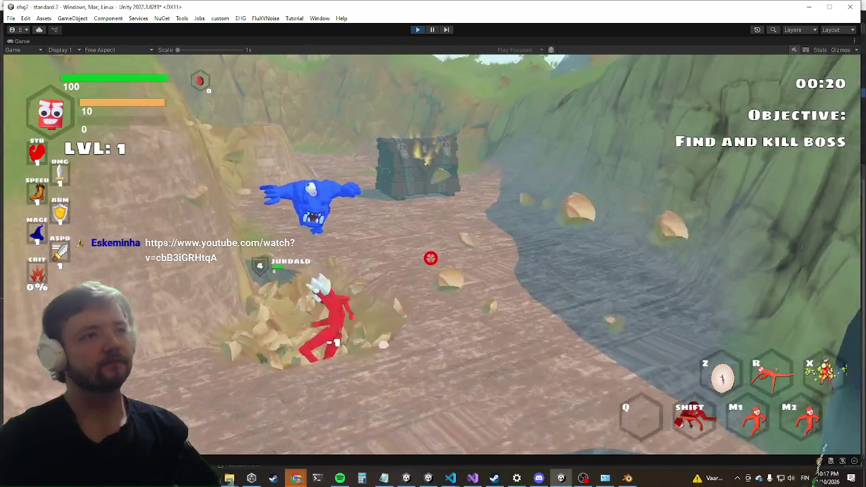
Step: Attack the nearby enemy, move around, and run killwave in the console to clear the wave
{"action": "left_click", "coordinate": [432, 252]}
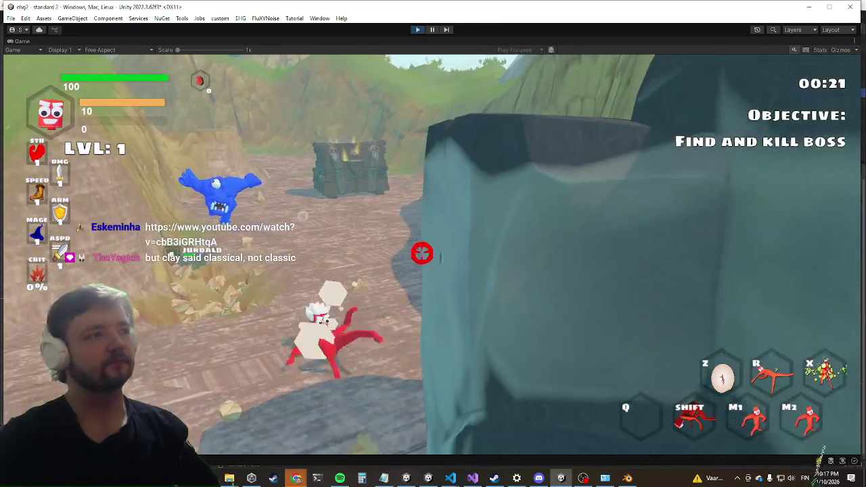
{"action": "key", "text": "s"}
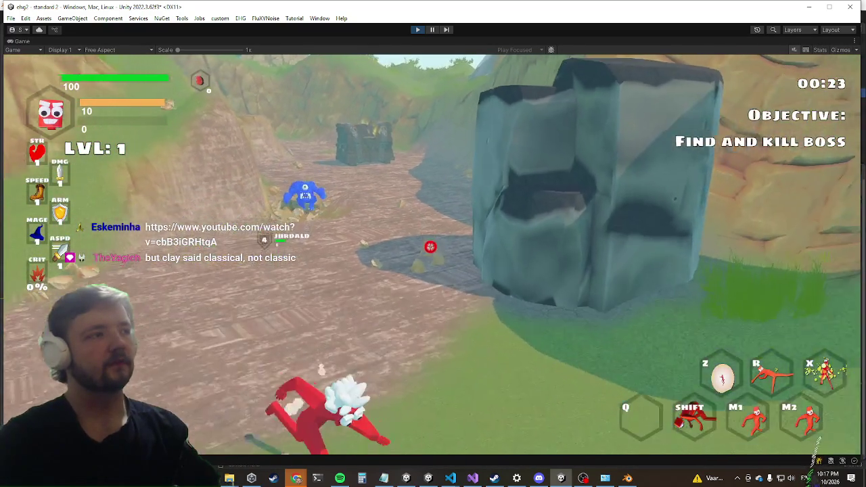
{"action": "key", "text": "w"}
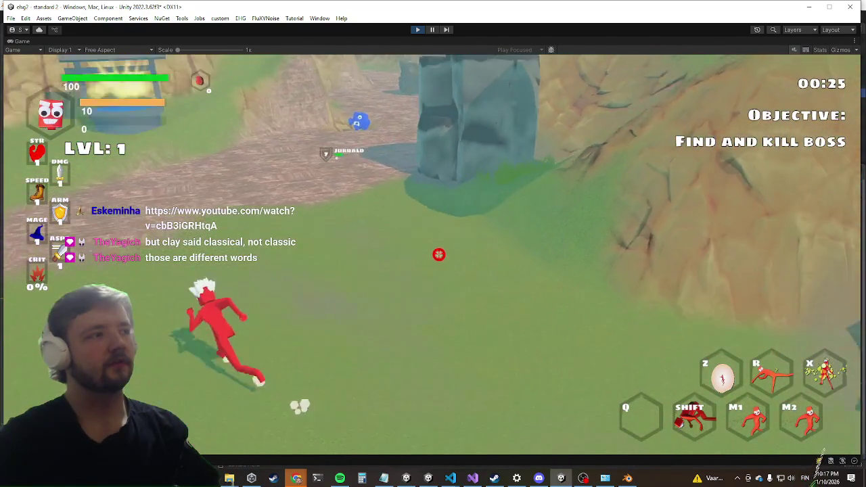
{"action": "key", "text": "shift"}
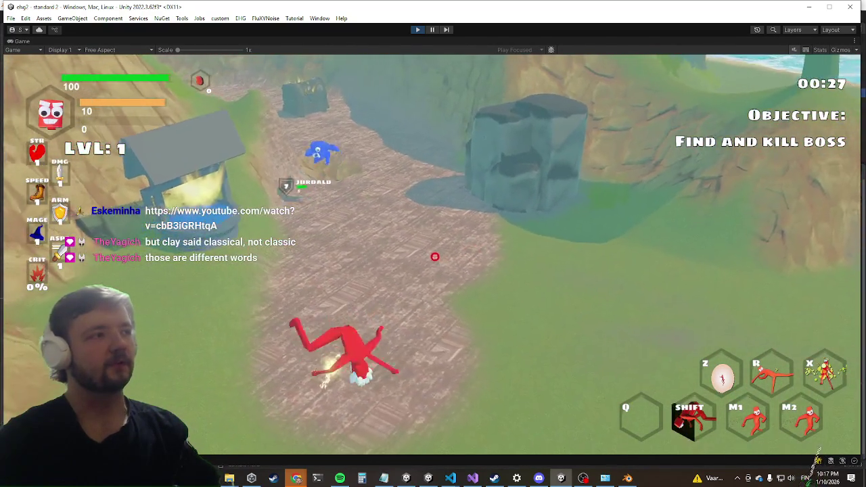
{"action": "key", "text": "w"}
{"action": "key", "text": "w"}
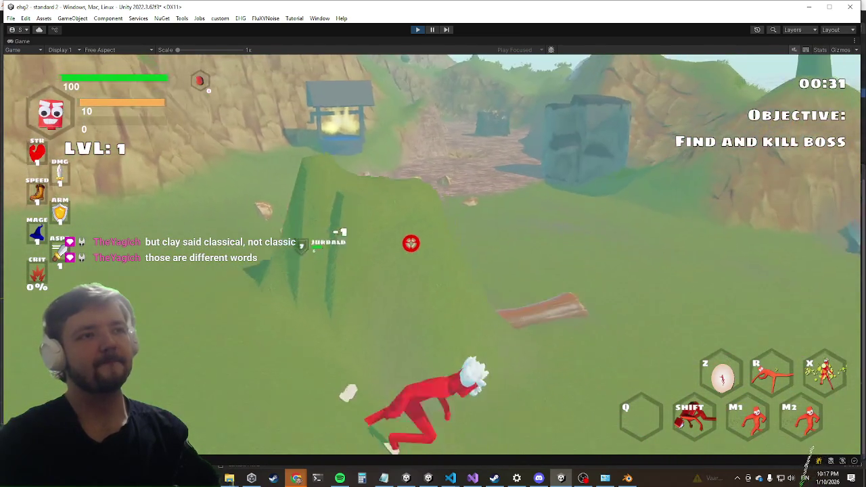
{"action": "key", "text": "w"}
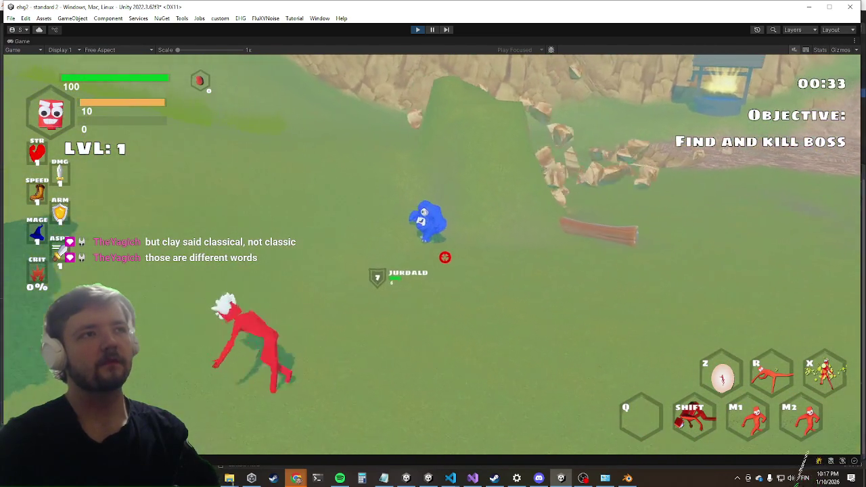
{"action": "key", "text": "w"}
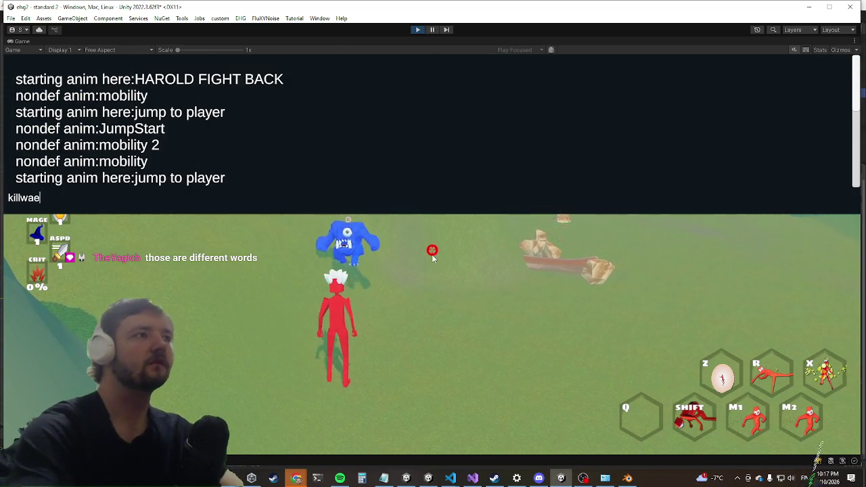
{"action": "key", "text": "grave"}
{"action": "key", "text": "w"}
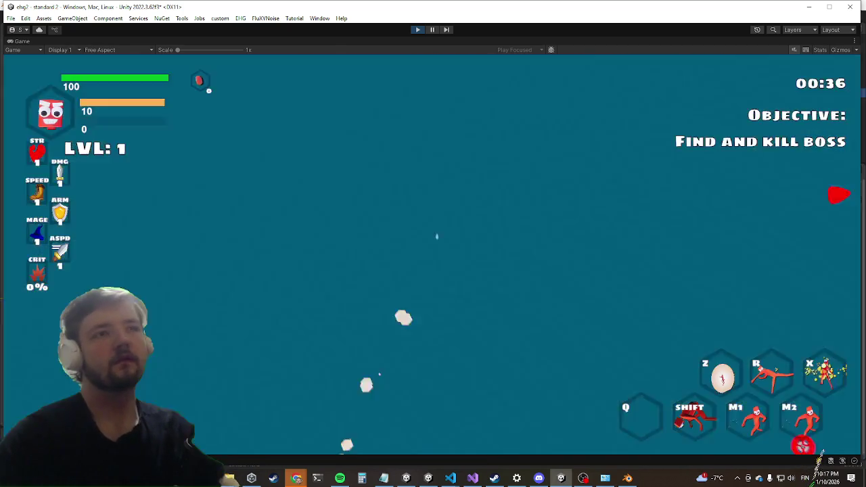
Step: Run across the slopes and ledge to the enlarged Dragon, then restore the editor layout
{"action": "key", "text": "w"}
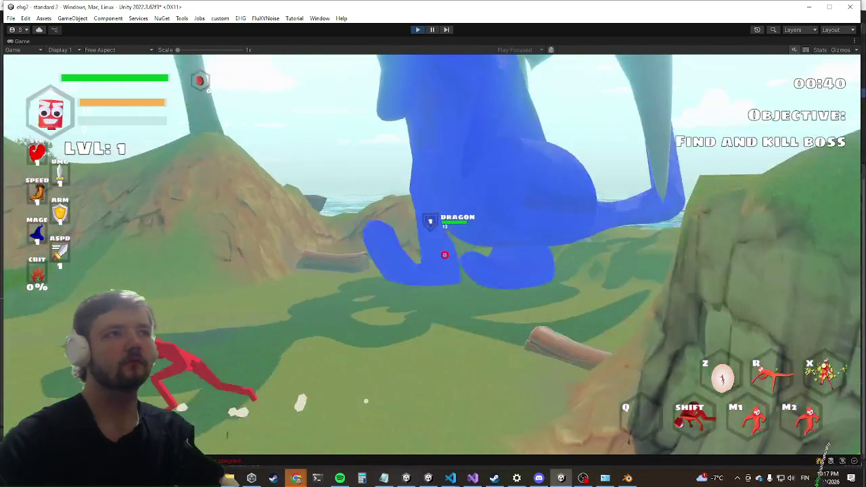
{"action": "key", "text": "w"}
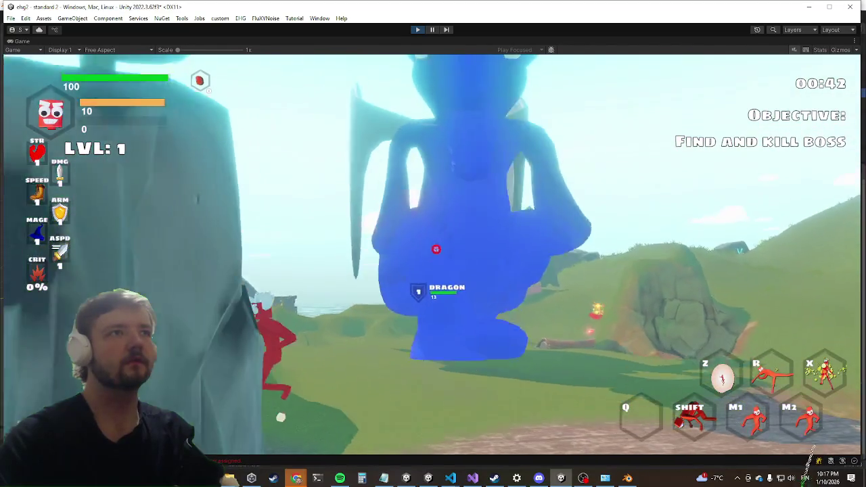
{"action": "key", "text": "w"}
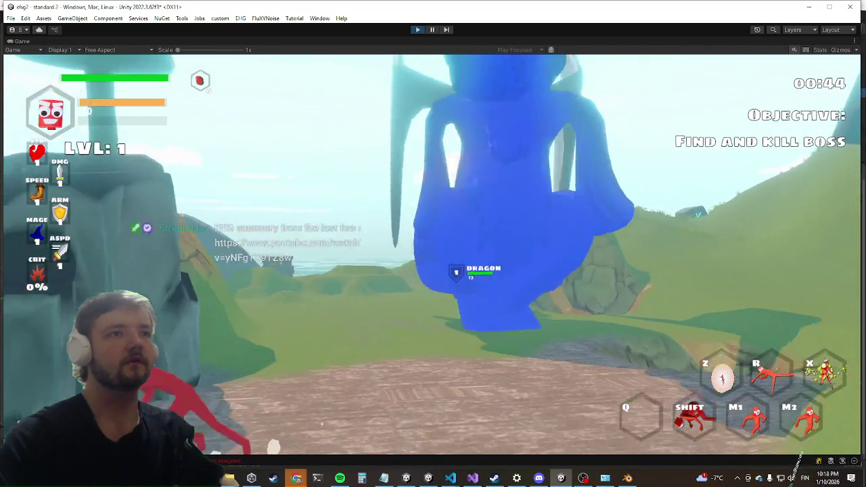
{"action": "key", "text": "w"}
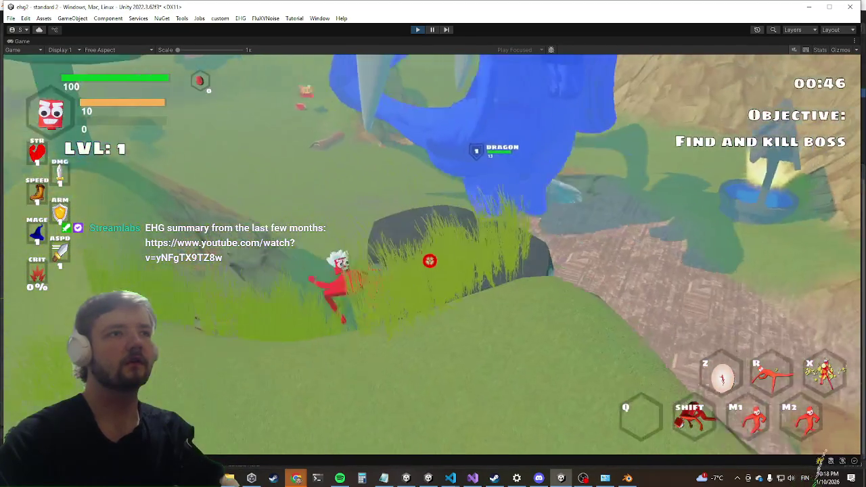
{"action": "key", "text": "w"}
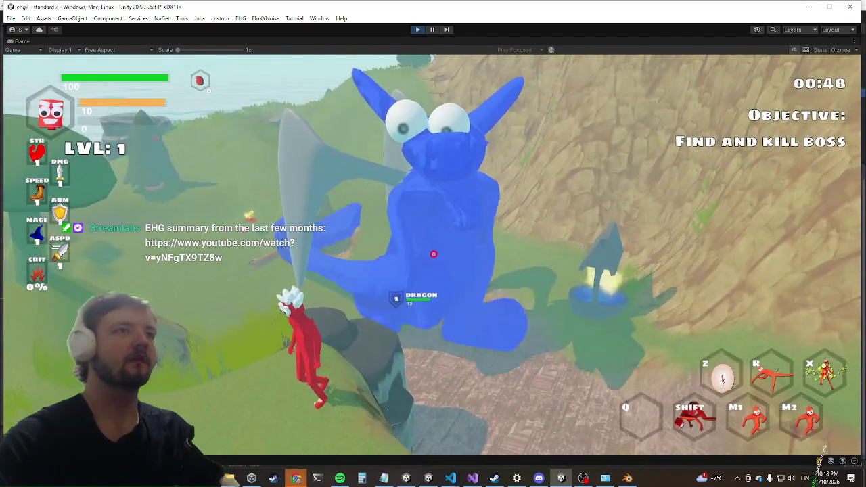
{"action": "key", "text": "w"}
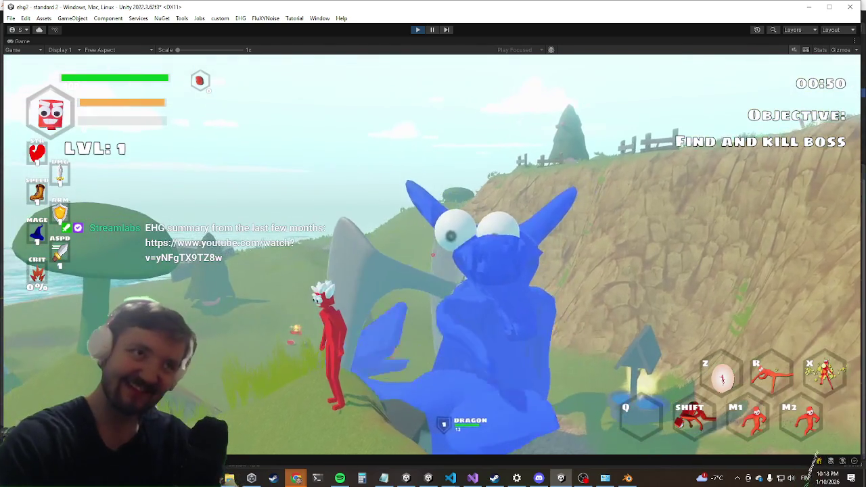
{"action": "key", "text": "w"}
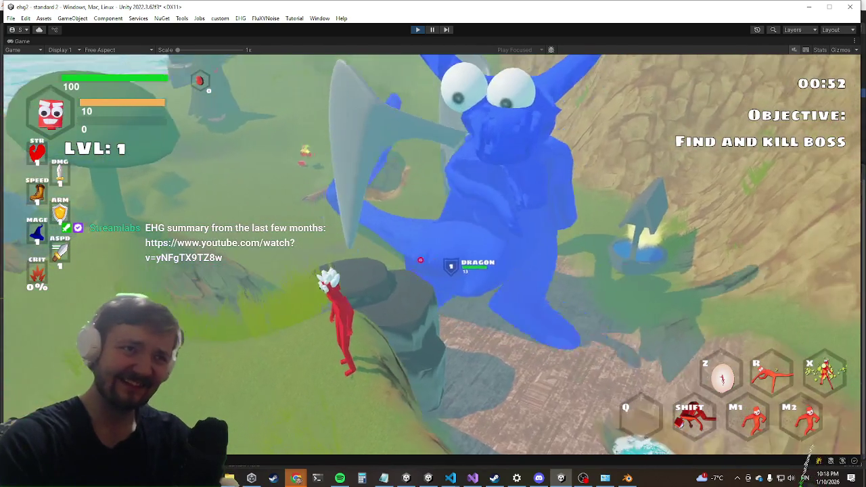
{"action": "key", "text": "w"}
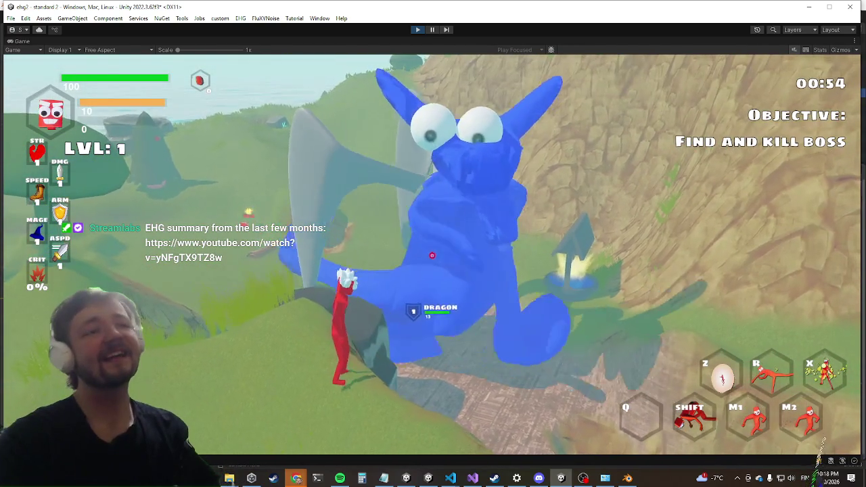
{"action": "key", "text": "w"}
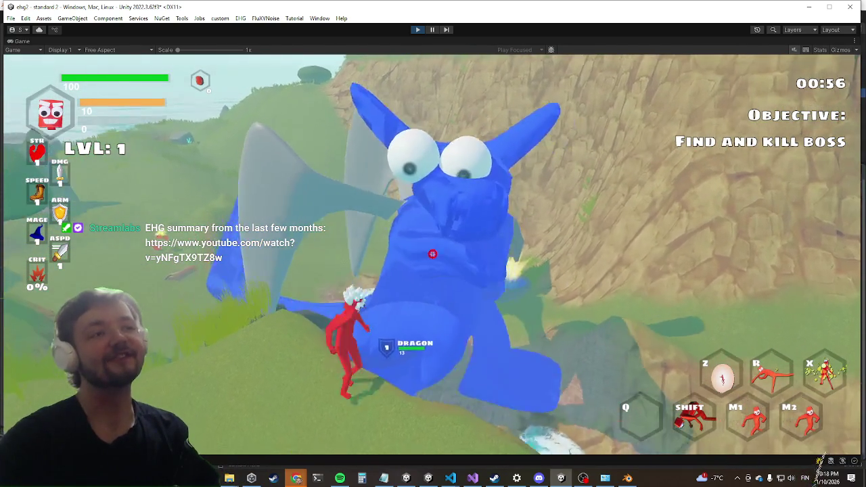
{"action": "key", "text": "w"}
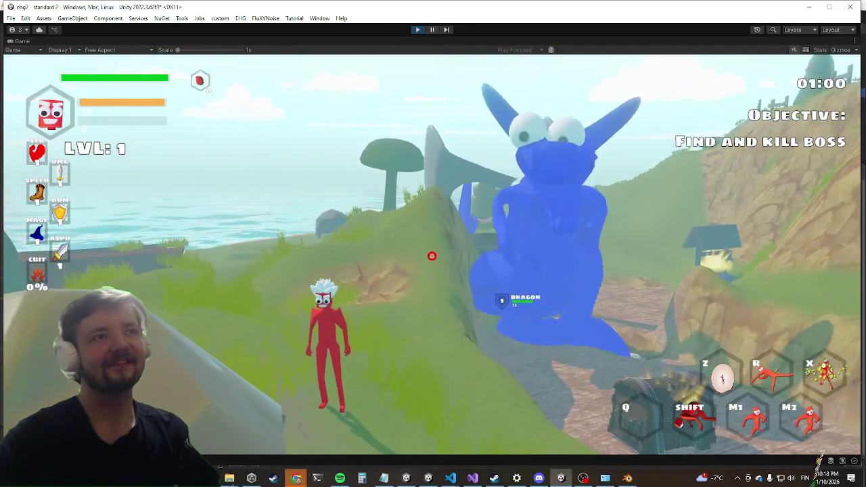
{"action": "key", "text": "w"}
{"action": "key", "text": "shift+space"}
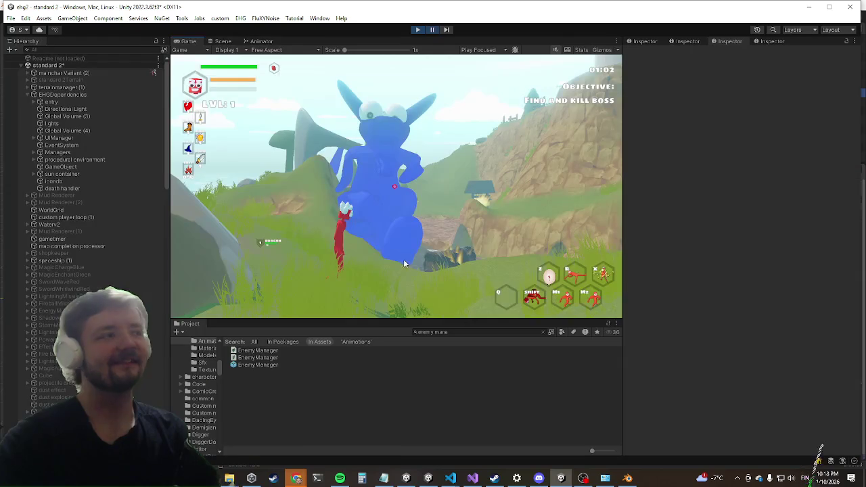
Step: Inspect the spawned dragon in the Scene view, collapse its Third Person Controller, and stop the playtest
{"action": "key", "text": "ctrl+1"}
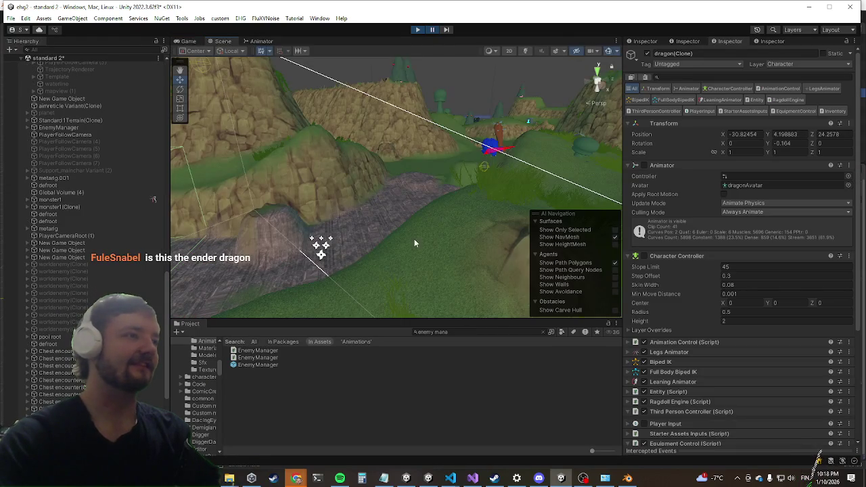
{"action": "scroll", "coordinate": [765, 295], "scroll_direction": "down", "scroll_amount": 15}
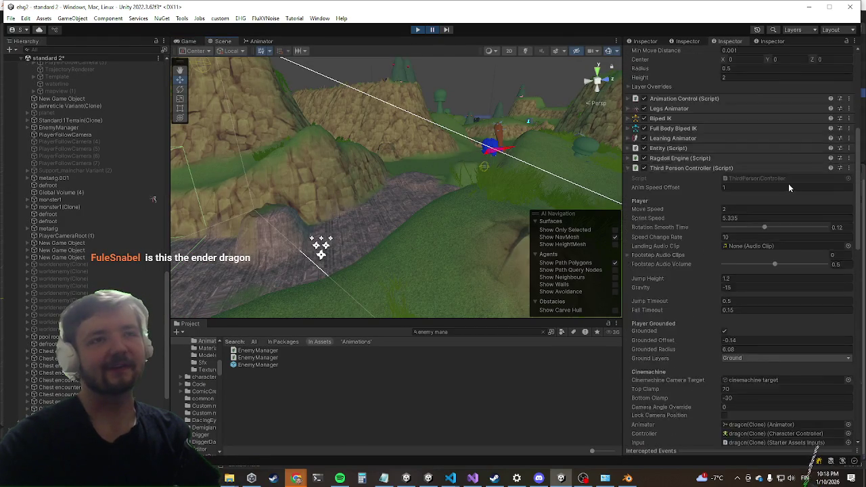
{"action": "scroll", "coordinate": [778, 179], "scroll_direction": "down", "scroll_amount": 10}
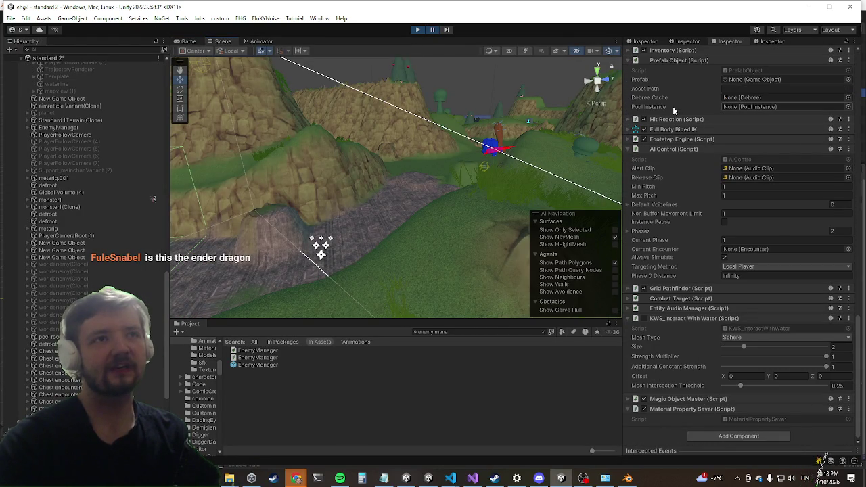
{"action": "scroll", "coordinate": [672, 117], "scroll_direction": "up", "scroll_amount": 10}
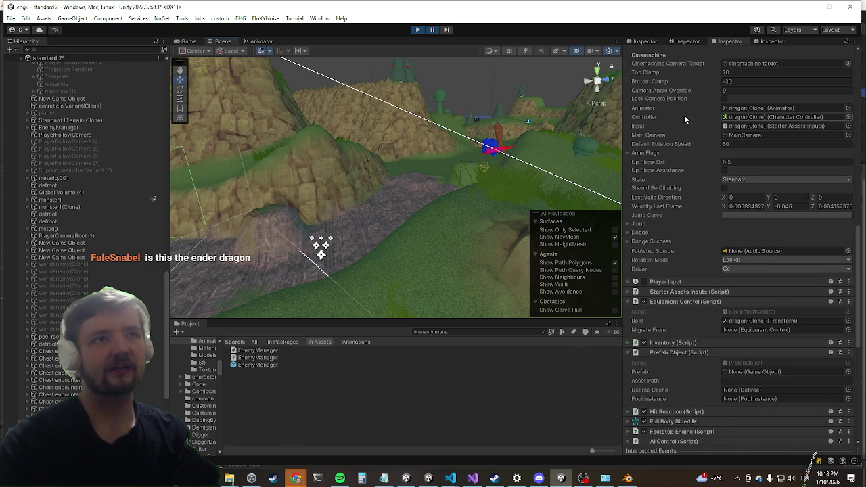
{"action": "scroll", "coordinate": [700, 147], "scroll_direction": "up", "scroll_amount": 7}
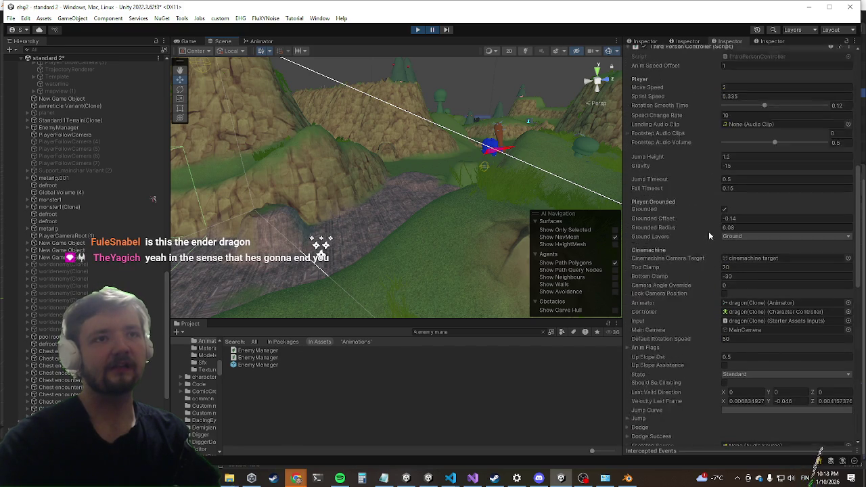
{"action": "left_click", "coordinate": [668, 167]}
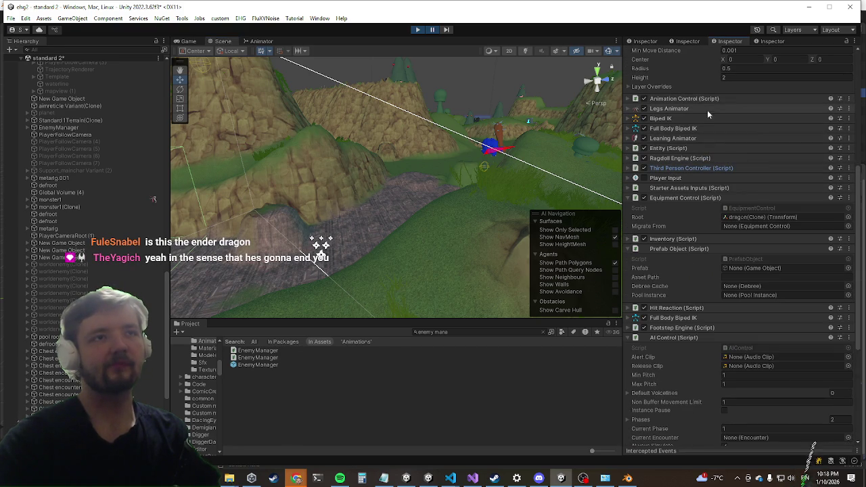
{"action": "left_click", "coordinate": [418, 29]}
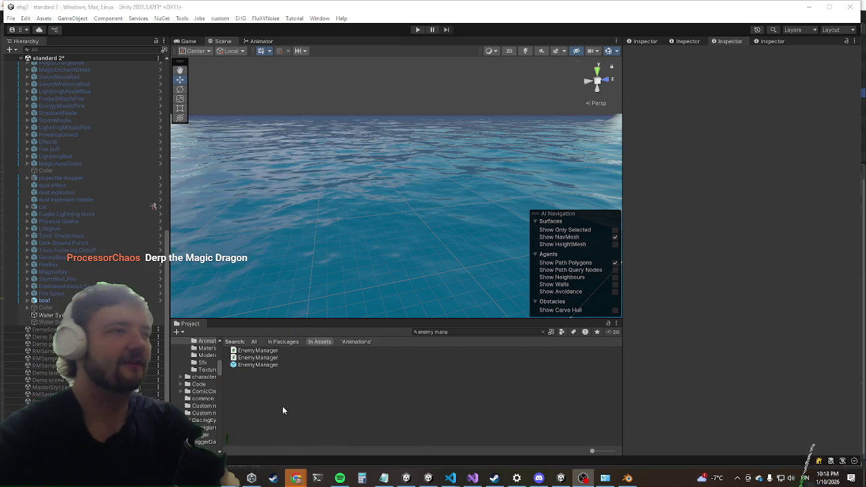
Step: Reopen the EnemyManager prefab from the Project search results and scroll toward the dragon entries
{"action": "left_click", "coordinate": [269, 365]}
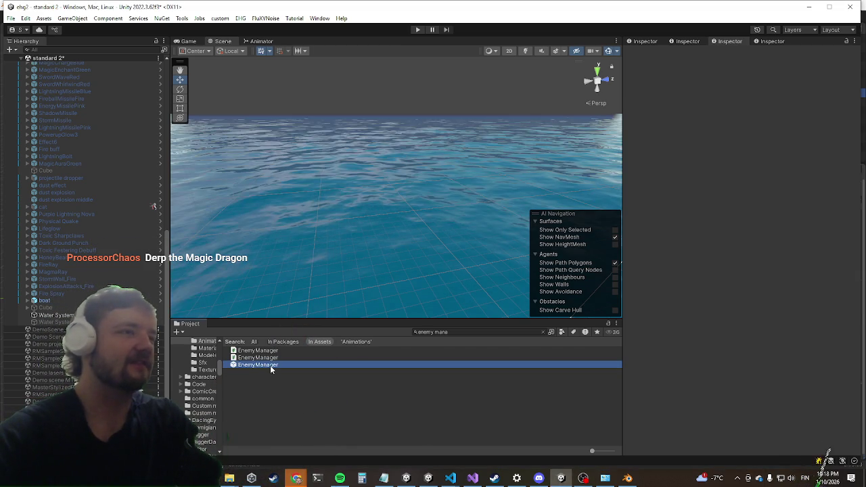
{"action": "double_click", "coordinate": [270, 365]}
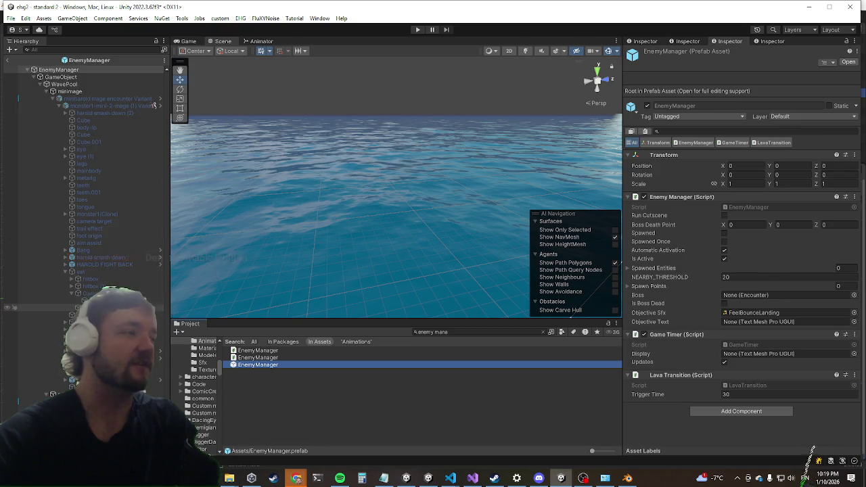
{"action": "scroll", "coordinate": [154, 106], "scroll_direction": "down", "scroll_amount": 15}
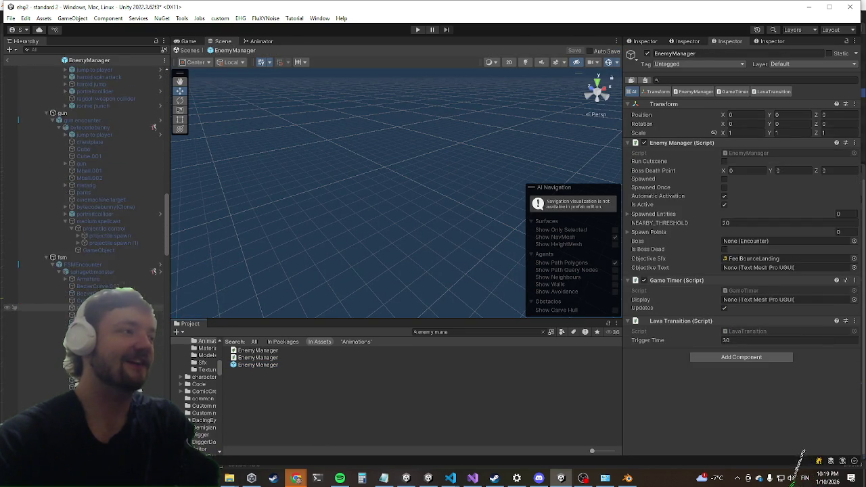
{"action": "scroll", "coordinate": [86, 298], "scroll_direction": "down", "scroll_amount": 10}
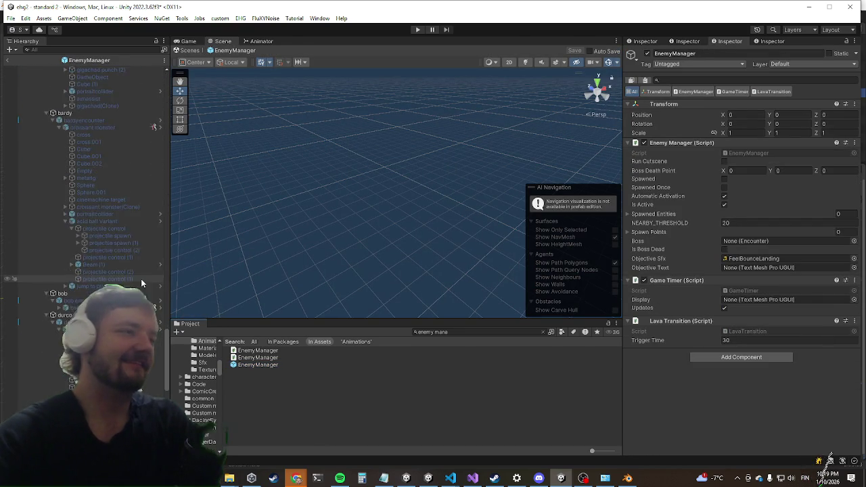
{"action": "scroll", "coordinate": [149, 257], "scroll_direction": "down", "scroll_amount": 8}
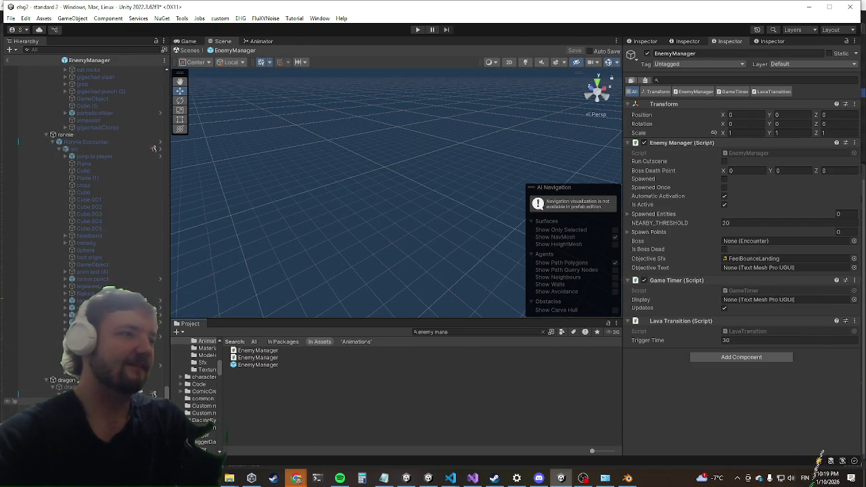
Step: Set the dragon's Entity Flags Size to Big in the prefab, then exit prefab mode
{"action": "scroll", "coordinate": [656, 203], "scroll_direction": "down", "scroll_amount": 5}
{"action": "left_click", "coordinate": [676, 240]}
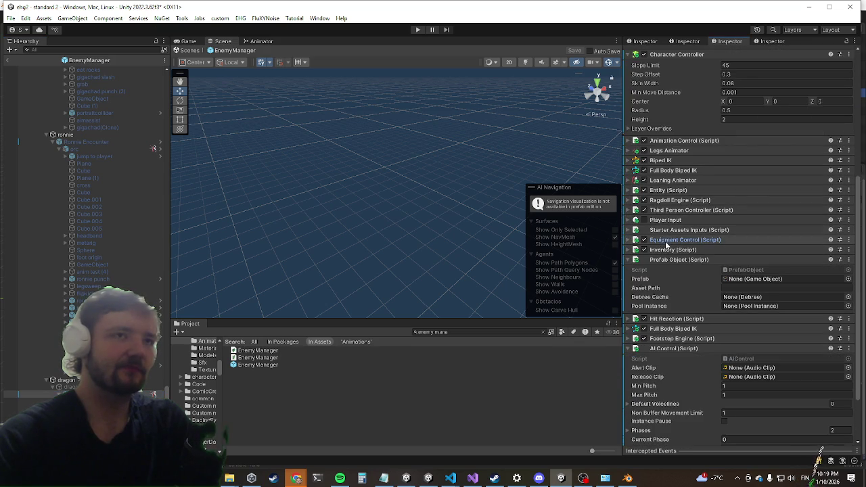
{"action": "left_click", "coordinate": [670, 190]}
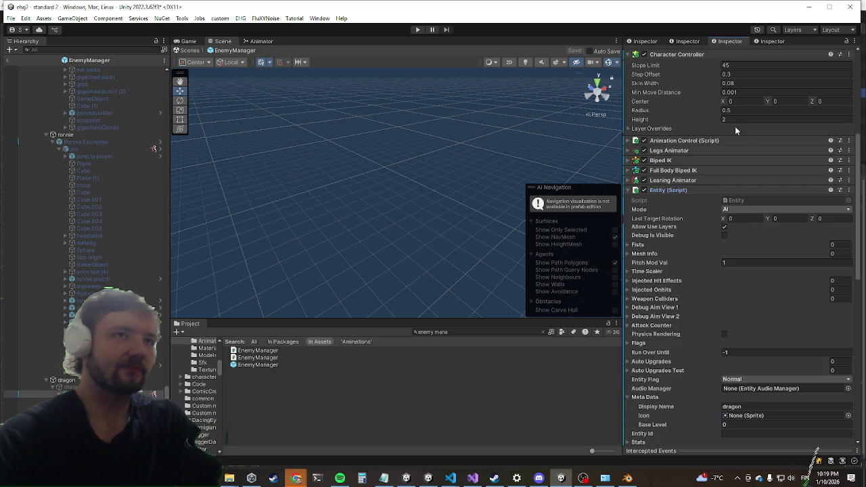
{"action": "scroll", "coordinate": [703, 155], "scroll_direction": "down", "scroll_amount": 3}
{"action": "scroll", "coordinate": [704, 152], "scroll_direction": "down", "scroll_amount": 4}
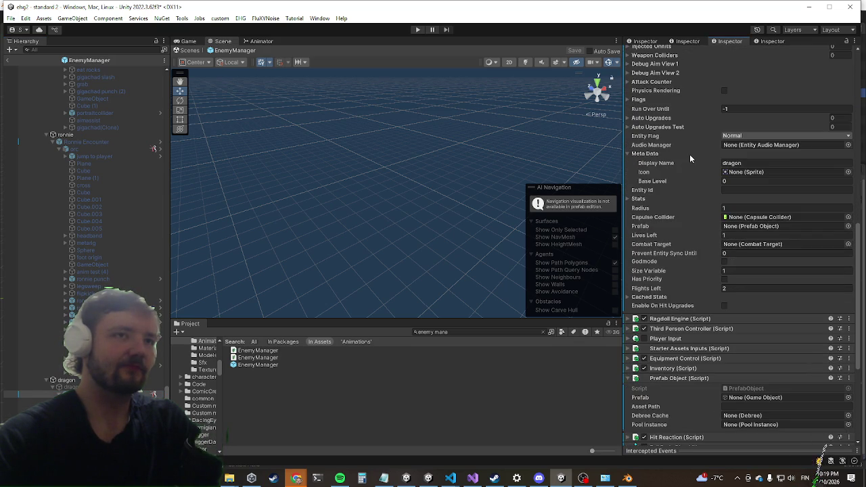
{"action": "scroll", "coordinate": [690, 159], "scroll_direction": "up", "scroll_amount": 7}
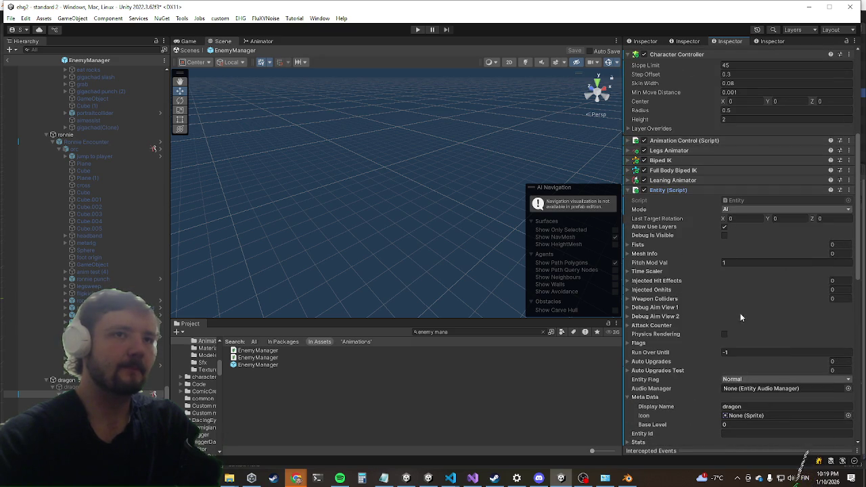
{"action": "left_click", "coordinate": [629, 344]}
{"action": "left_click", "coordinate": [752, 352]}
{"action": "left_click", "coordinate": [802, 361]}
{"action": "left_click", "coordinate": [801, 364]}
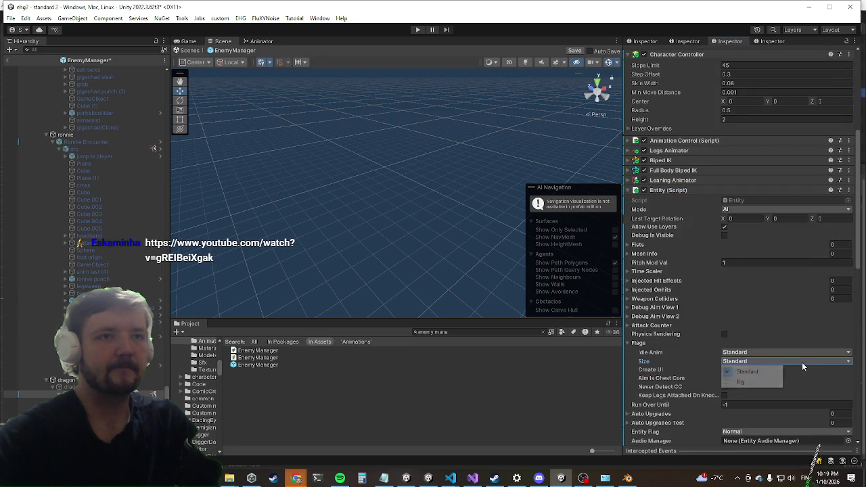
{"action": "left_click", "coordinate": [757, 383]}
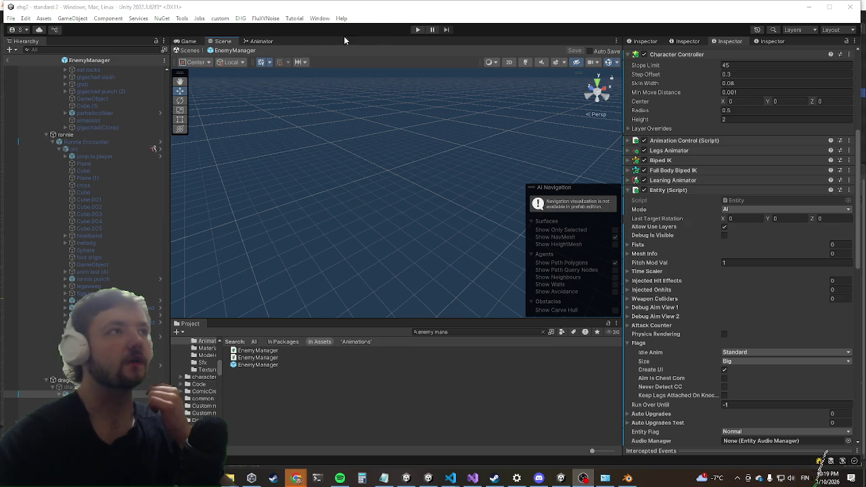
{"action": "left_click", "coordinate": [7, 62]}
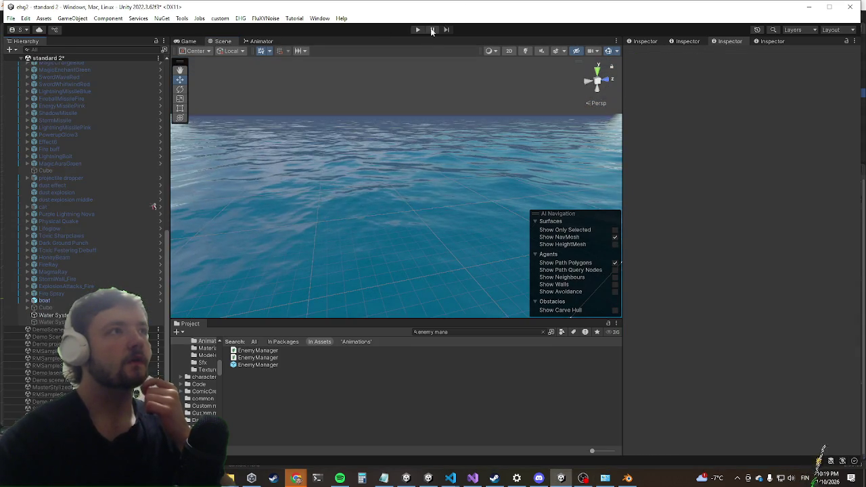
Step: Enter play mode and playtest the level with the 'Find and kill boss' objective
{"action": "left_click", "coordinate": [419, 30]}
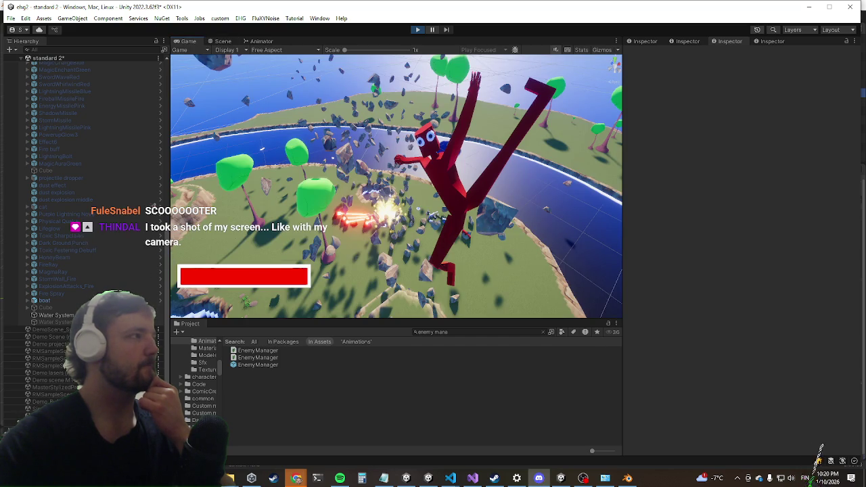
{"action": "scroll", "coordinate": [154, 98], "scroll_direction": "down", "scroll_amount": 5}
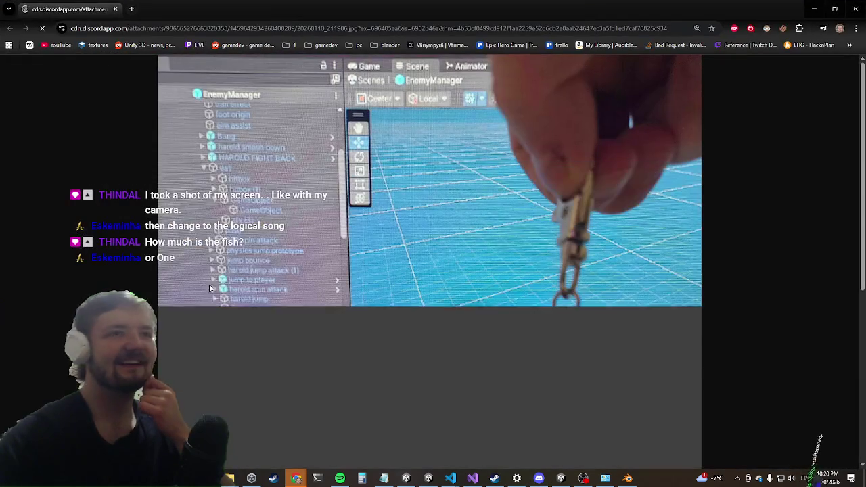
Step: Scroll through the chat-shared red dragon plush photo in Chrome, then return to the taskbar
{"action": "scroll", "coordinate": [293, 231], "scroll_direction": "down", "scroll_amount": 3}
{"action": "scroll", "coordinate": [291, 231], "scroll_direction": "down", "scroll_amount": 2}
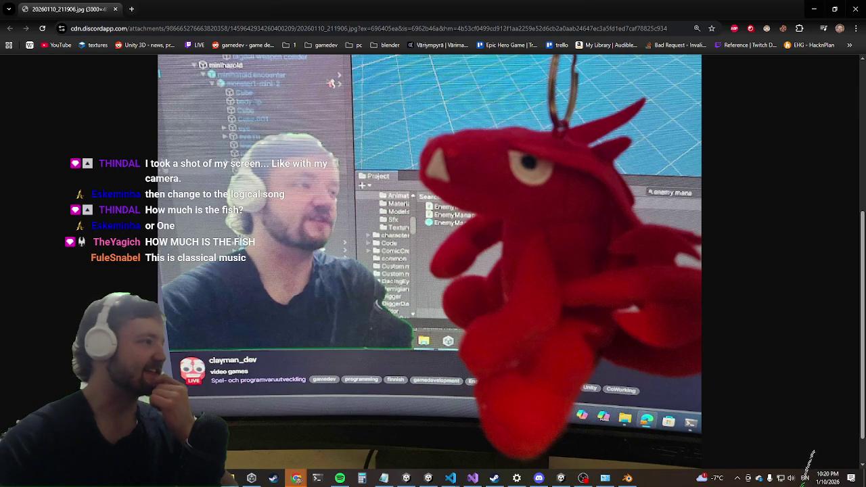
{"action": "left_click", "coordinate": [232, 478]}
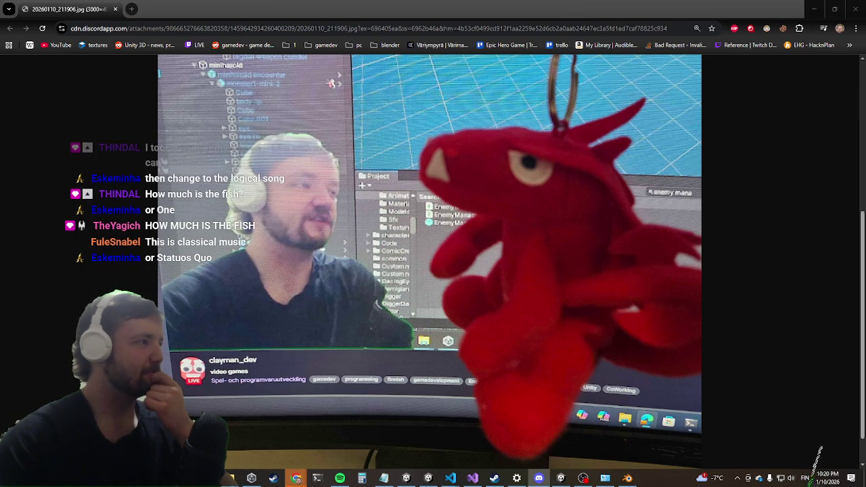
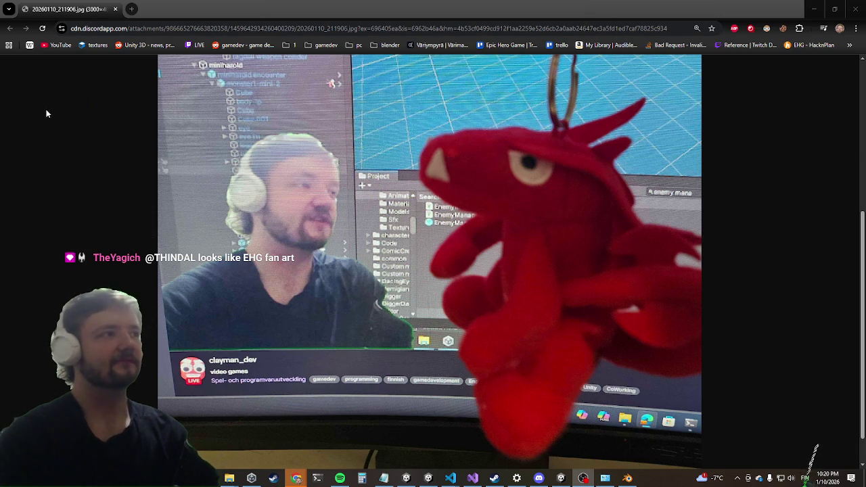
Step: Close the Discord screenshot in Chrome and return focus to the running Unity game
{"action": "left_click", "coordinate": [855, 8]}
{"action": "left_click", "coordinate": [389, 188]}
Step: Run to the seaside clifftop, spawn the boss with the killwave console command, and maximize the game
{"action": "key", "text": "w"}
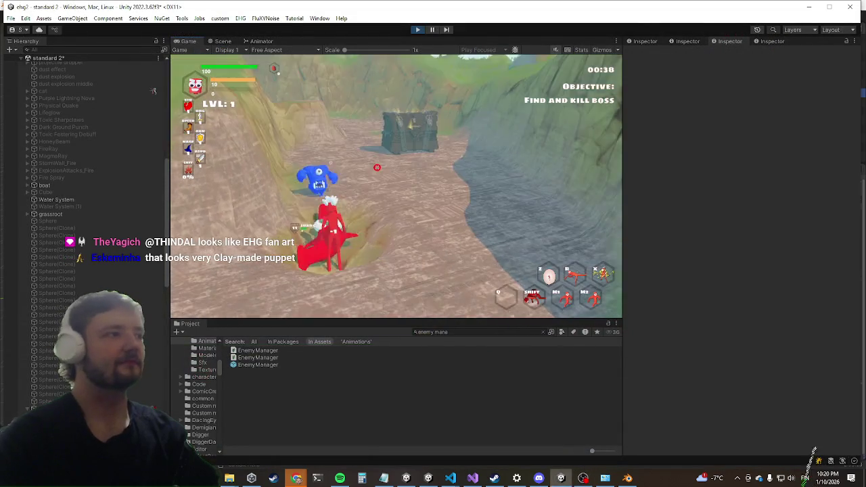
{"action": "key", "text": "w"}
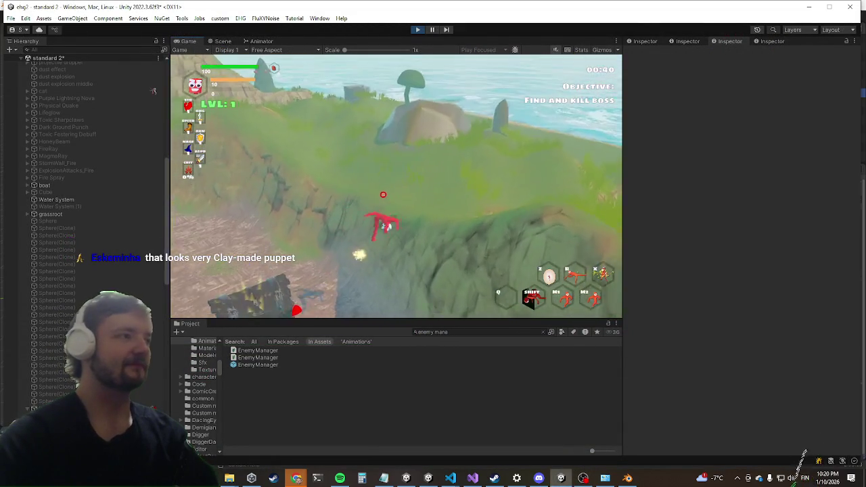
{"action": "key", "text": "grave"}
{"action": "type", "text": "killwave"}
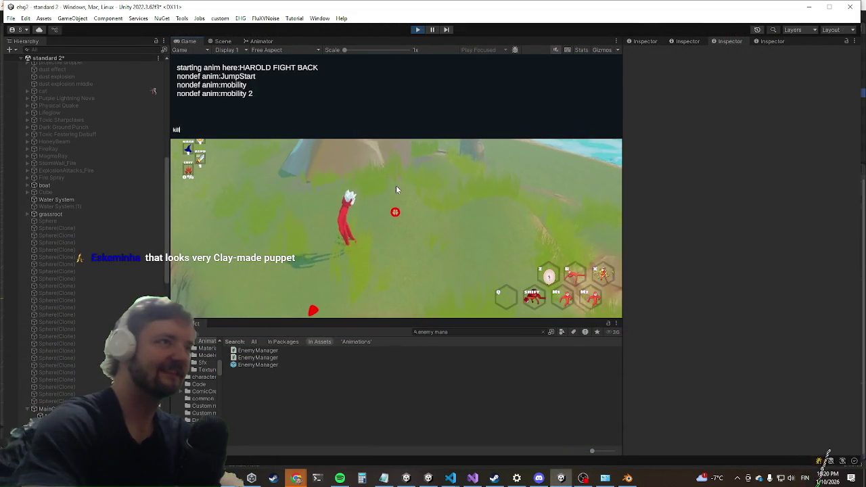
{"action": "key", "text": "Return"}
{"action": "key", "text": "grave"}
{"action": "key", "text": "shift+space"}
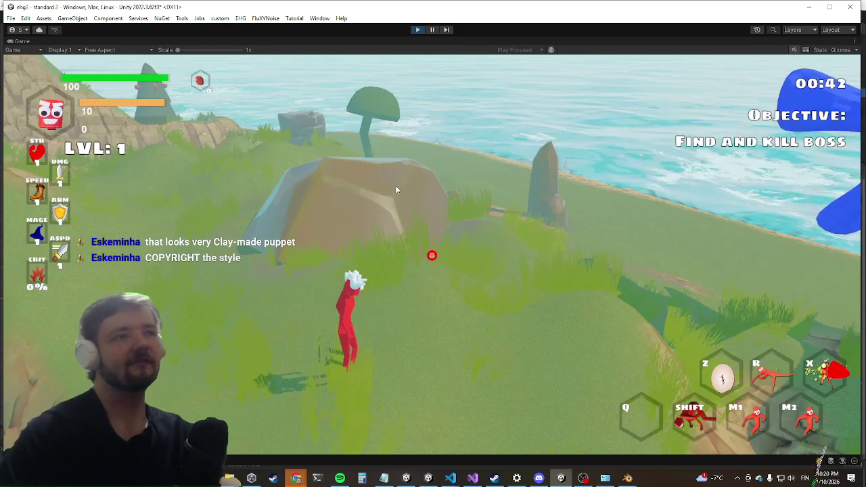
Step: Dodge and circle around the blue Dragon boss, closing in to fight it
{"action": "key", "text": "shift"}
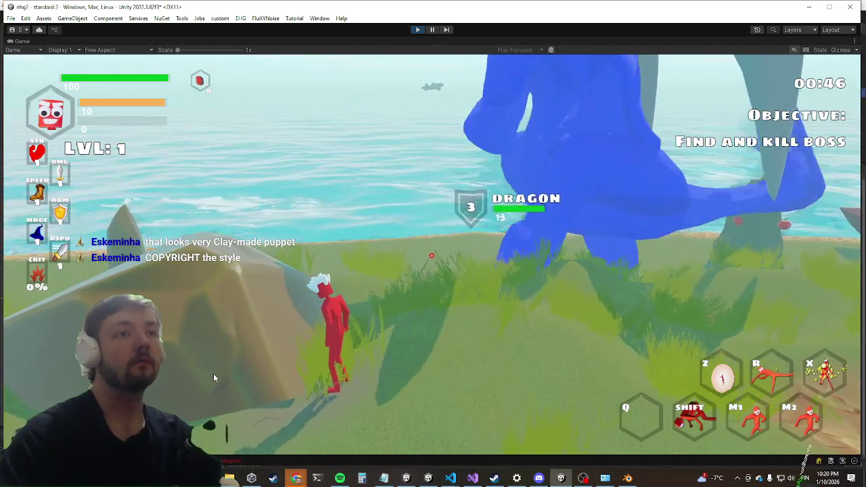
{"action": "key", "text": "a"}
{"action": "key", "text": "w"}
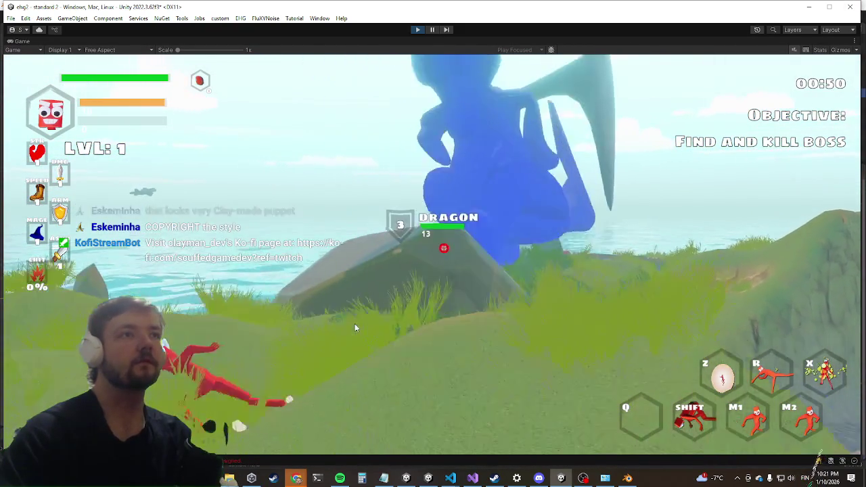
{"action": "key", "text": "a"}
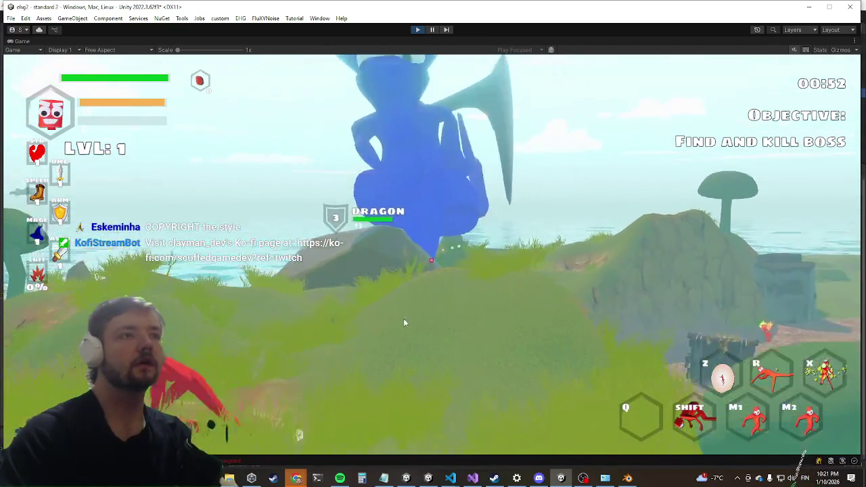
{"action": "key", "text": "w"}
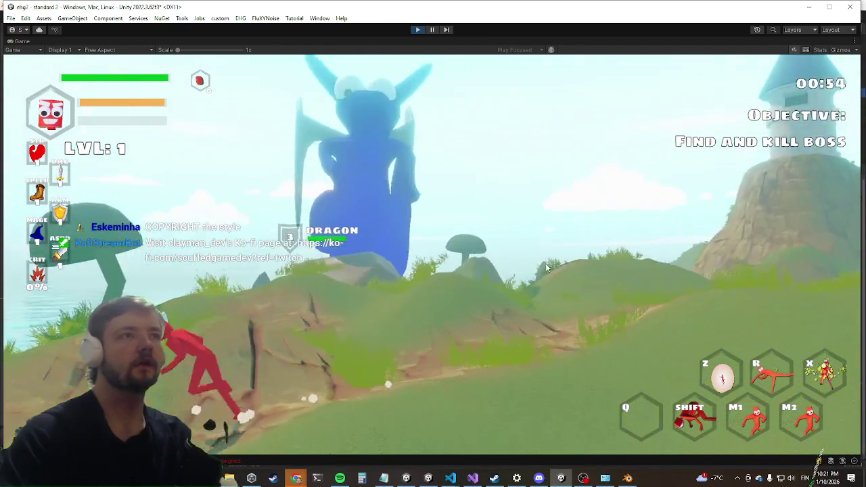
{"action": "key", "text": "w"}
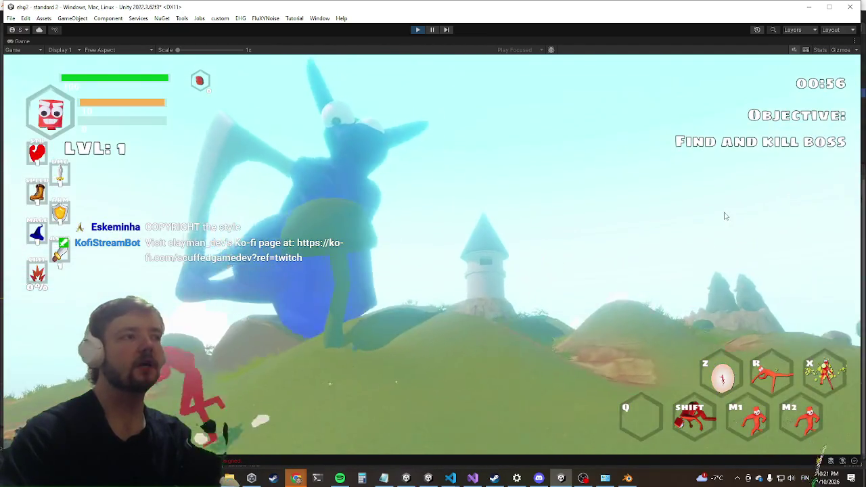
{"action": "key", "text": "w"}
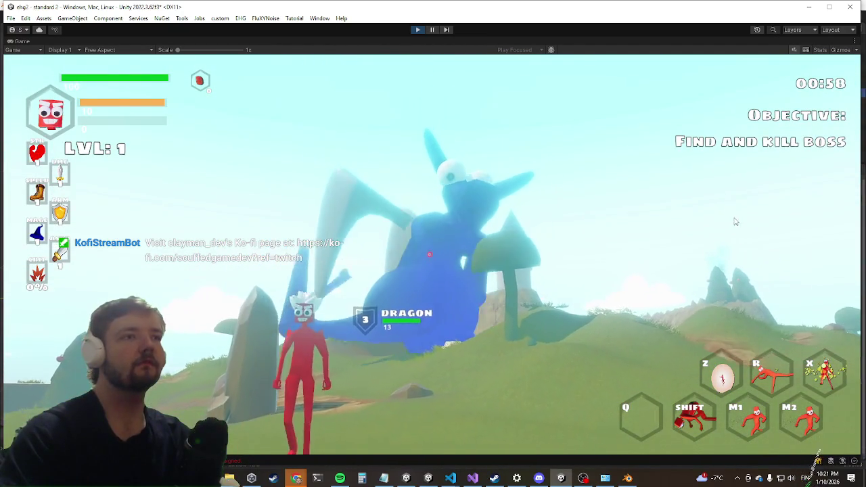
{"action": "key", "text": "w"}
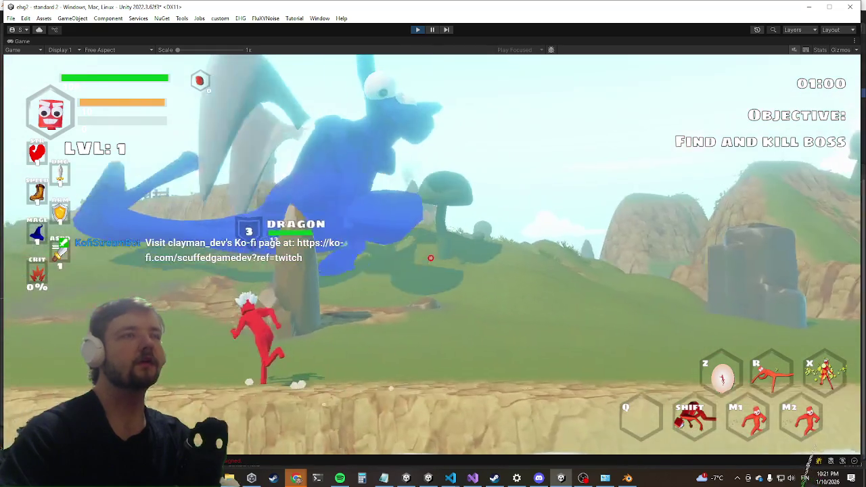
{"action": "key", "text": "w"}
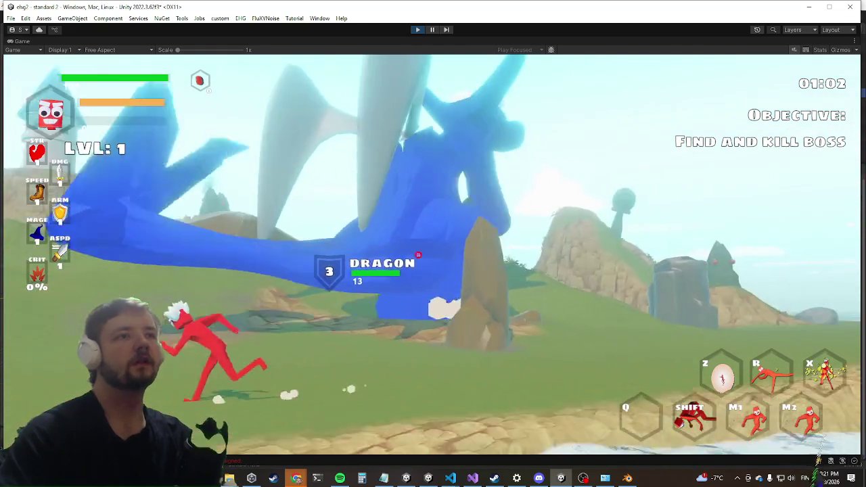
{"action": "key", "text": "w"}
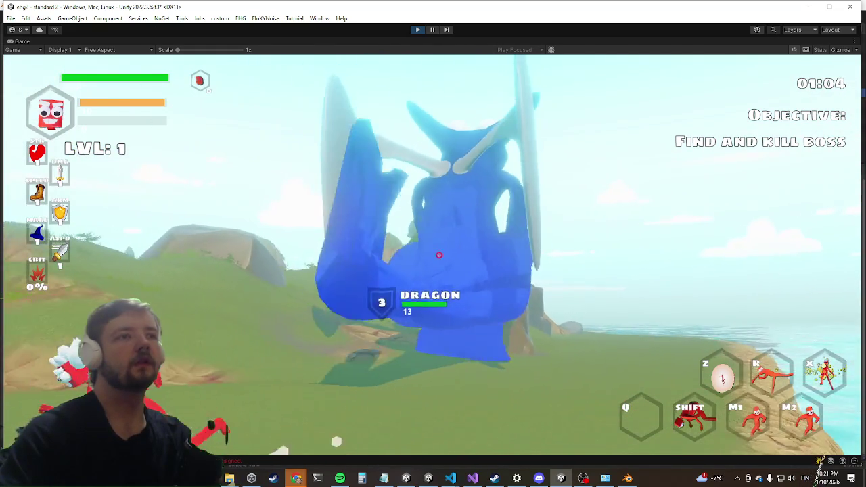
{"action": "key", "text": "w"}
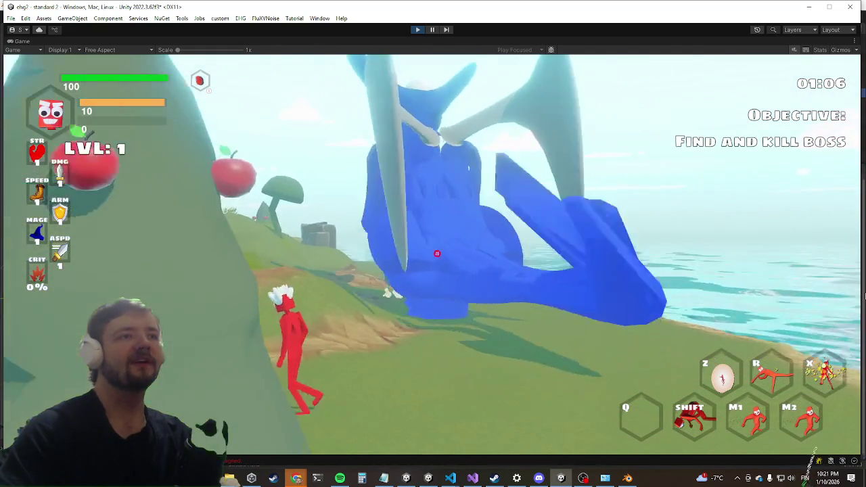
{"action": "key", "text": "w"}
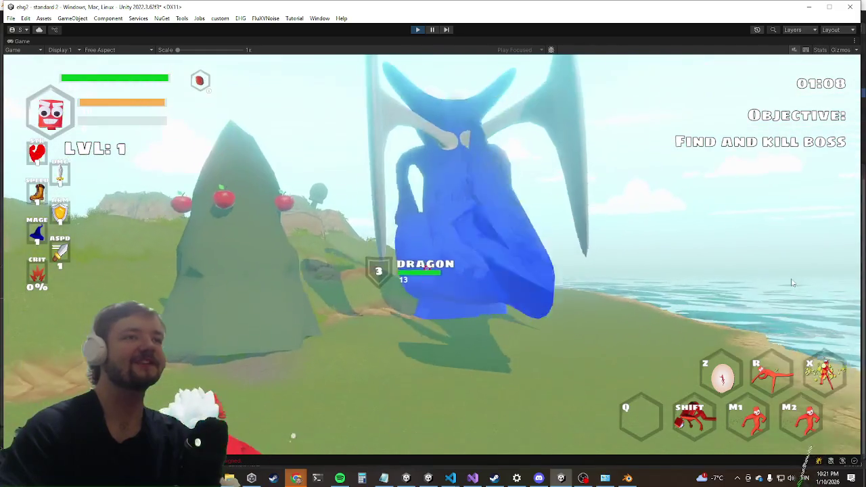
{"action": "key", "text": "w"}
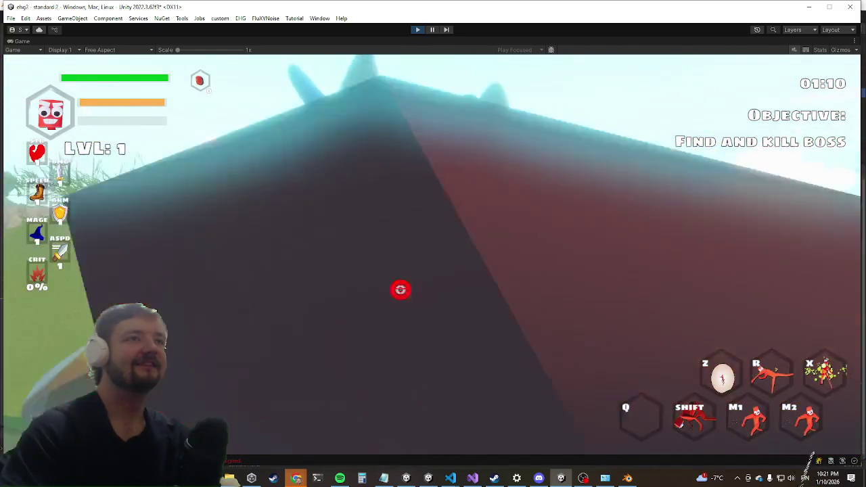
{"action": "key", "text": "w"}
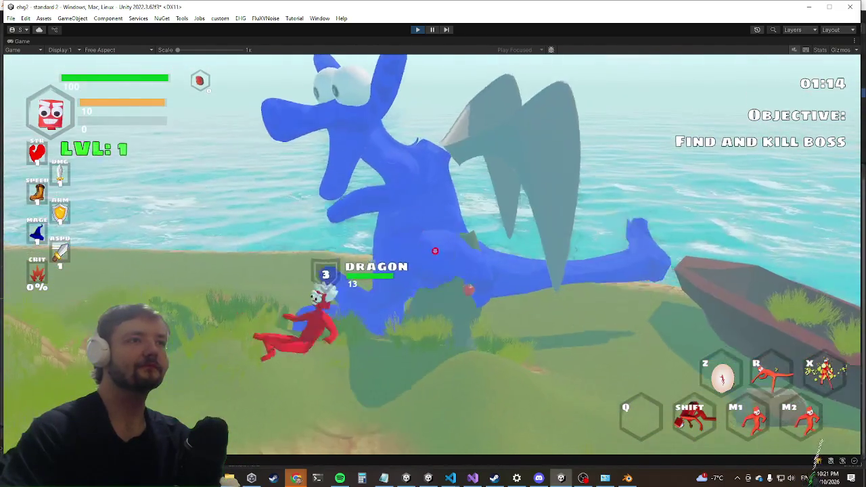
{"action": "key", "text": "super"}
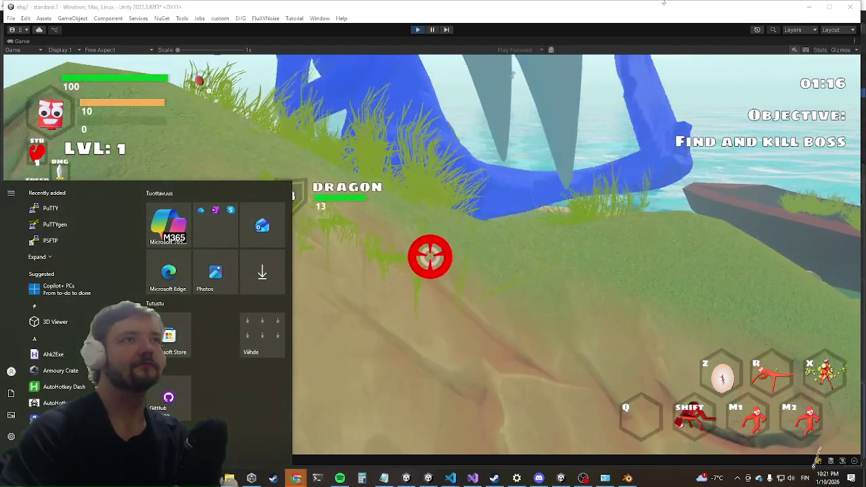
Step: Leave the game, open the EnemyManager prefab, and select its dragon boss object
{"action": "left_click", "coordinate": [407, 29]}
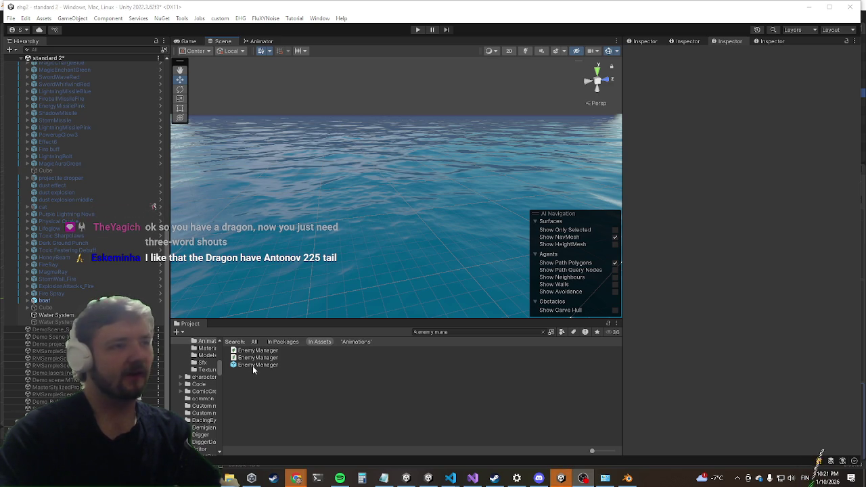
{"action": "left_click", "coordinate": [252, 365]}
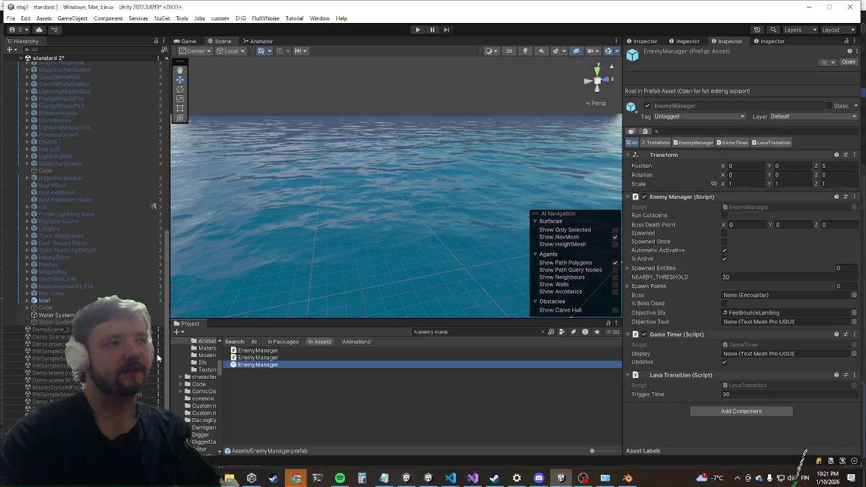
{"action": "double_click", "coordinate": [258, 365]}
{"action": "scroll", "coordinate": [108, 259], "scroll_direction": "down", "scroll_amount": 5}
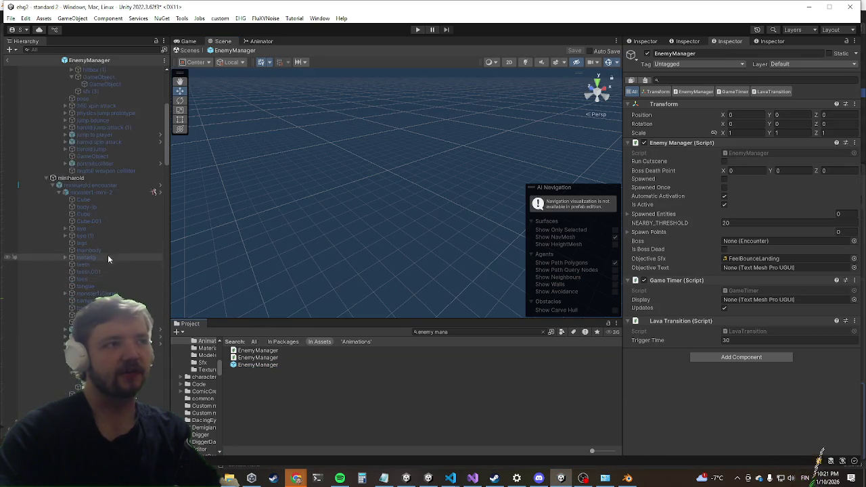
{"action": "scroll", "coordinate": [99, 241], "scroll_direction": "down", "scroll_amount": 10}
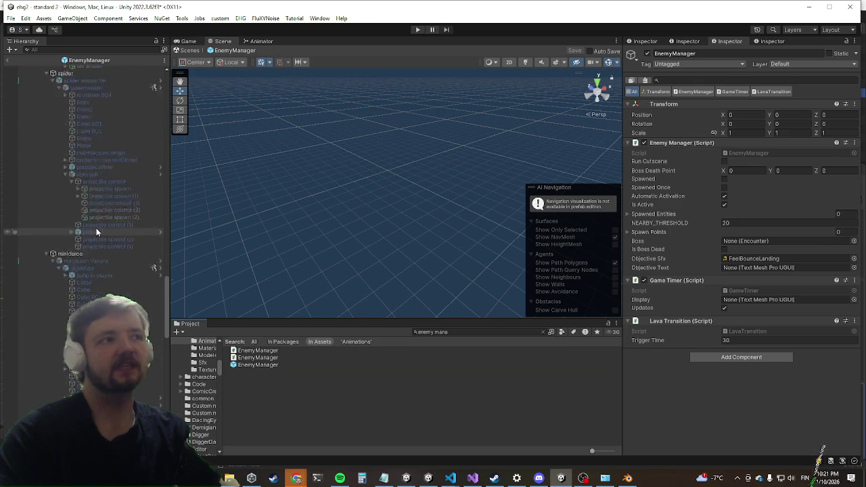
{"action": "scroll", "coordinate": [96, 228], "scroll_direction": "down", "scroll_amount": 10}
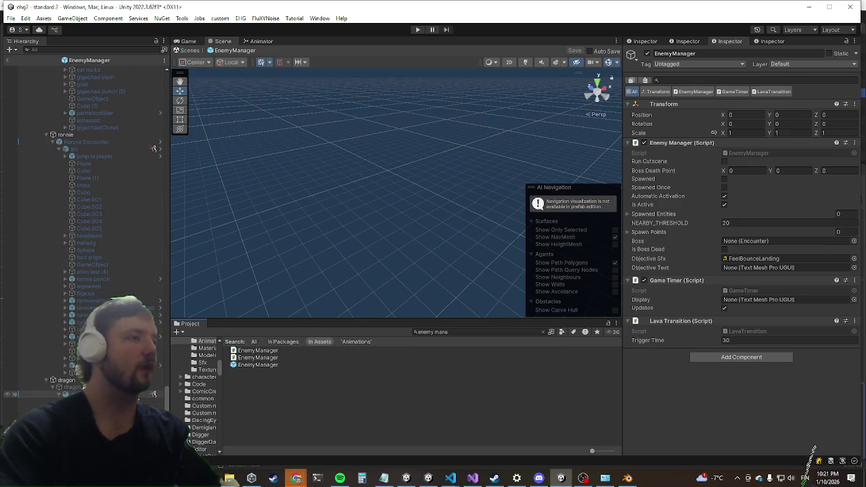
{"action": "left_click", "coordinate": [19, 394]}
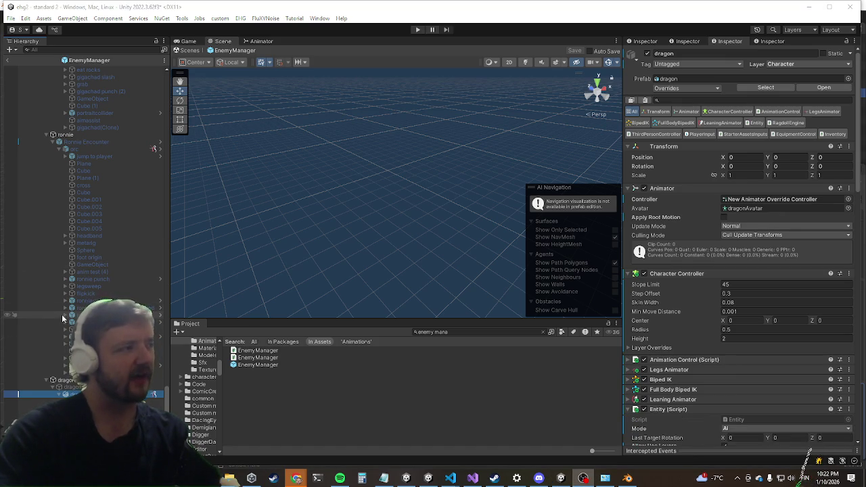
Step: Move between the dragon object and its Cube mesh child in the Hierarchy
{"action": "scroll", "coordinate": [749, 417], "scroll_direction": "down", "scroll_amount": 10}
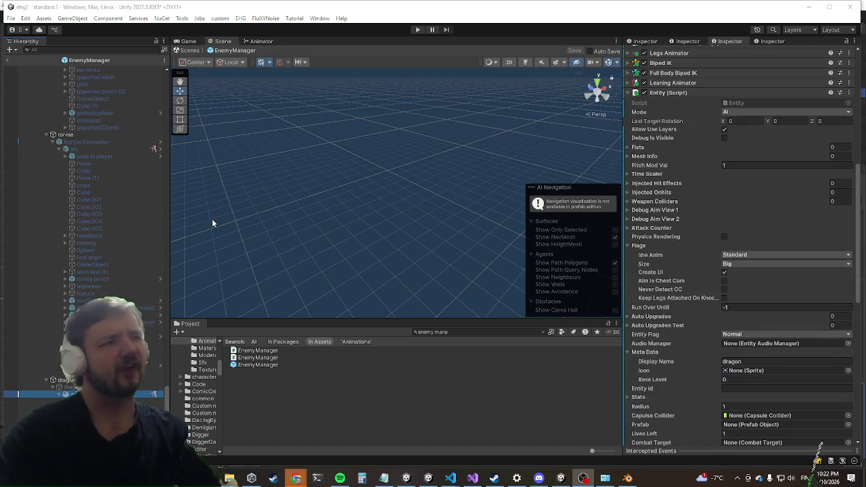
{"action": "scroll", "coordinate": [731, 355], "scroll_direction": "down", "scroll_amount": 12}
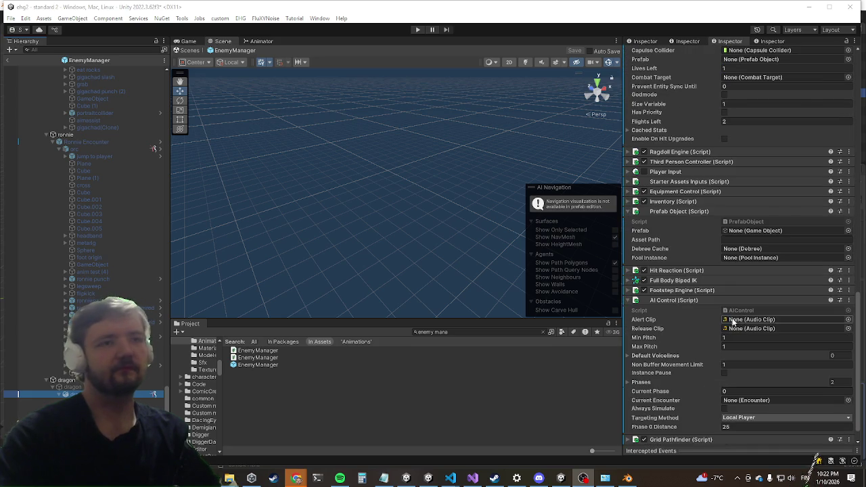
{"action": "key", "text": "Up"}
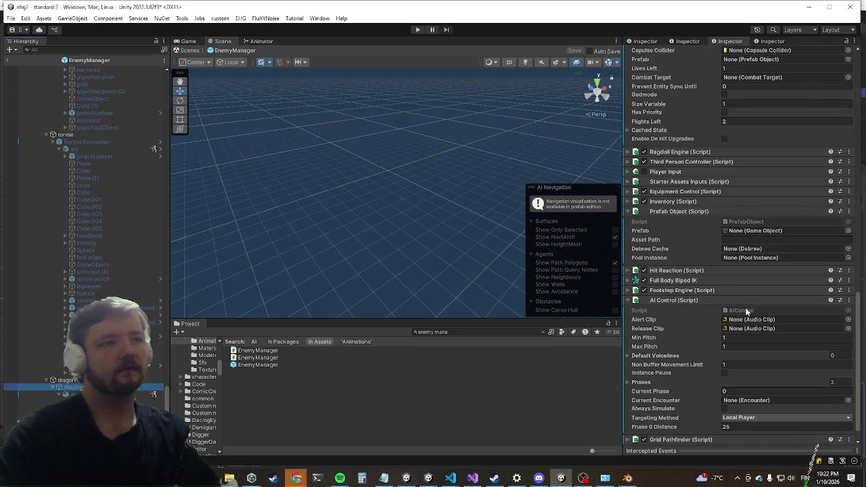
{"action": "key", "text": "Down"}
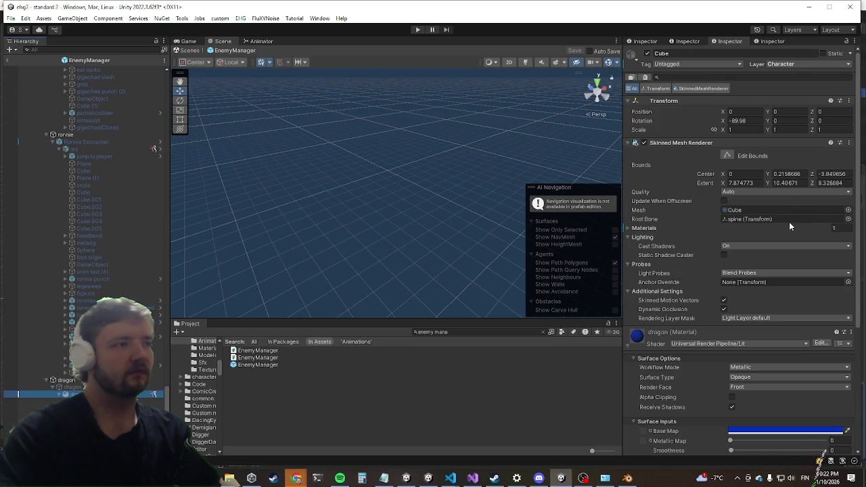
Step: Review the dragon's Entity fields: AI mode, display name dragon, base level 0, 2 flights. Collapse Flags
{"action": "scroll", "coordinate": [763, 218], "scroll_direction": "down", "scroll_amount": 5}
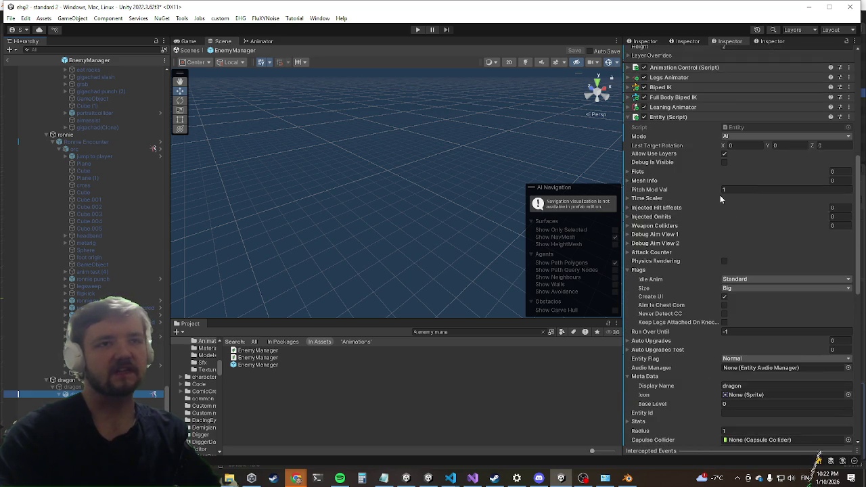
{"action": "scroll", "coordinate": [713, 203], "scroll_direction": "down", "scroll_amount": 5}
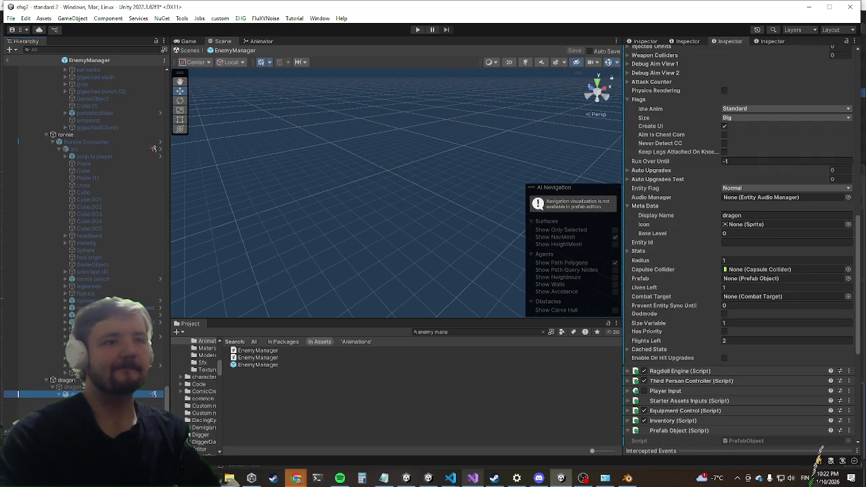
{"action": "left_click", "coordinate": [472, 478]}
{"action": "left_click", "coordinate": [473, 478]}
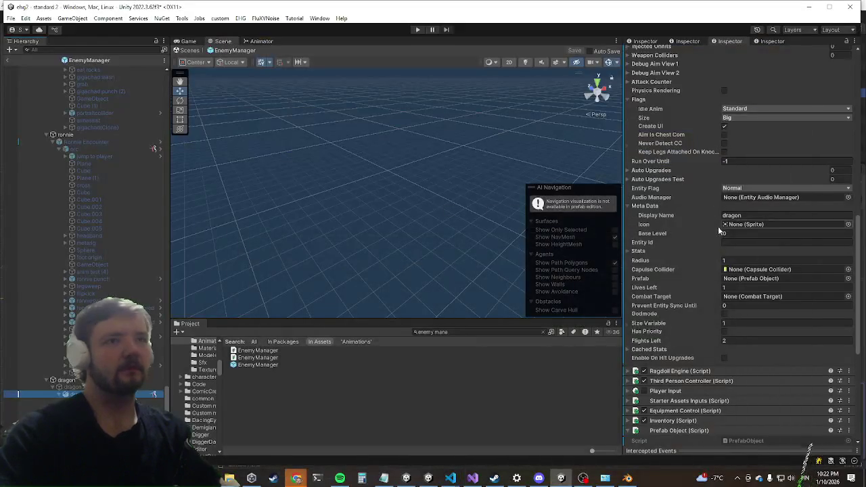
{"action": "scroll", "coordinate": [716, 231], "scroll_direction": "down", "scroll_amount": 4}
{"action": "scroll", "coordinate": [705, 240], "scroll_direction": "down", "scroll_amount": 3}
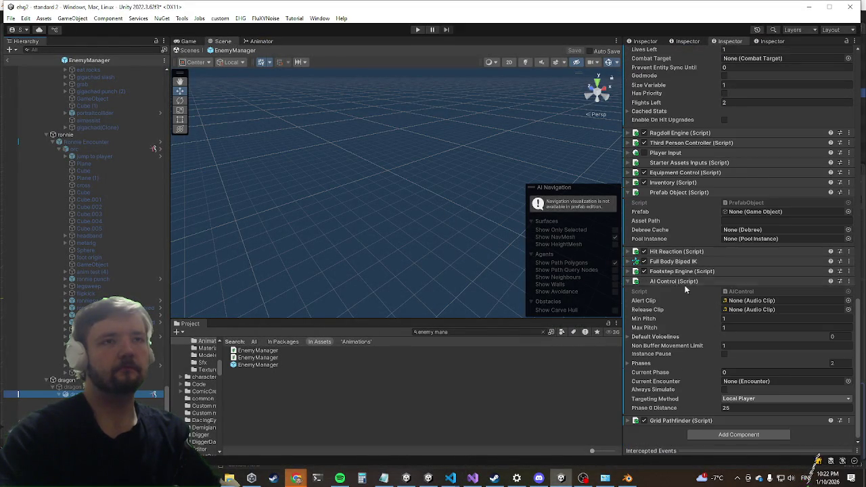
{"action": "scroll", "coordinate": [688, 289], "scroll_direction": "up", "scroll_amount": 10}
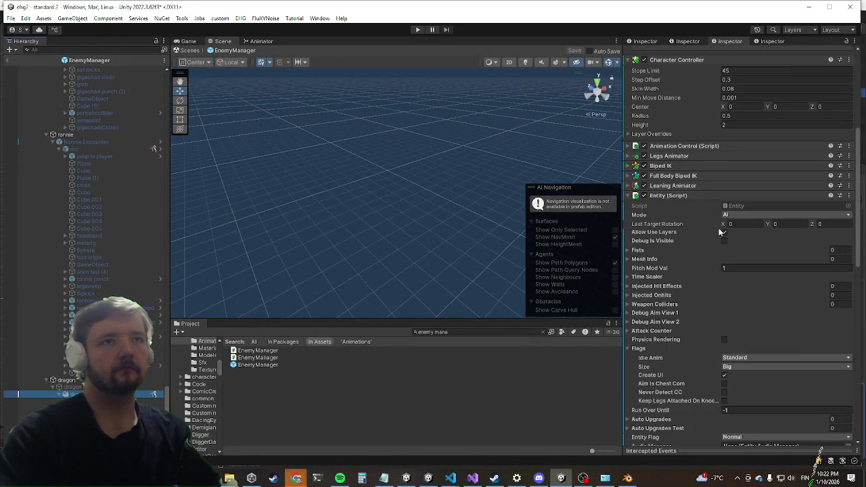
{"action": "scroll", "coordinate": [734, 343], "scroll_direction": "down", "scroll_amount": 4}
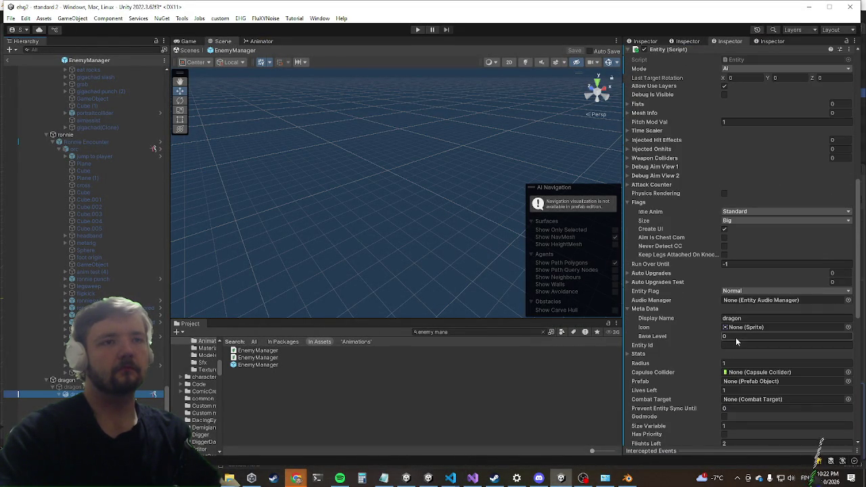
{"action": "scroll", "coordinate": [737, 335], "scroll_direction": "up", "scroll_amount": 4}
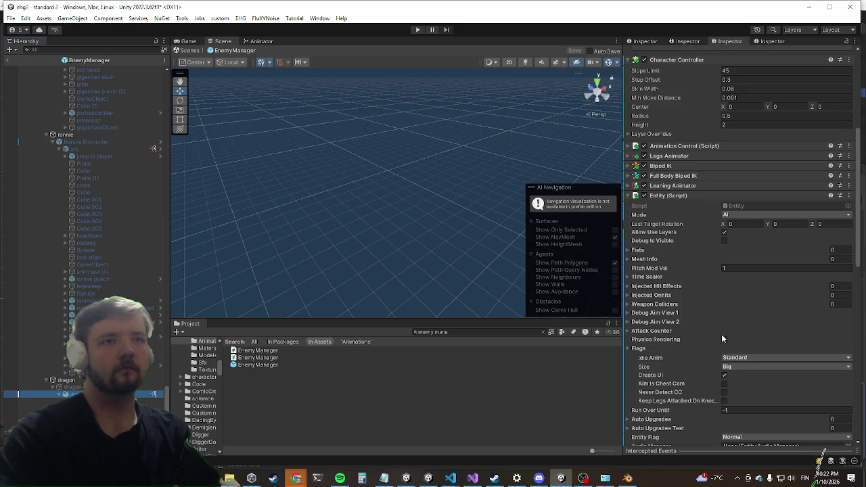
{"action": "left_click", "coordinate": [635, 349]}
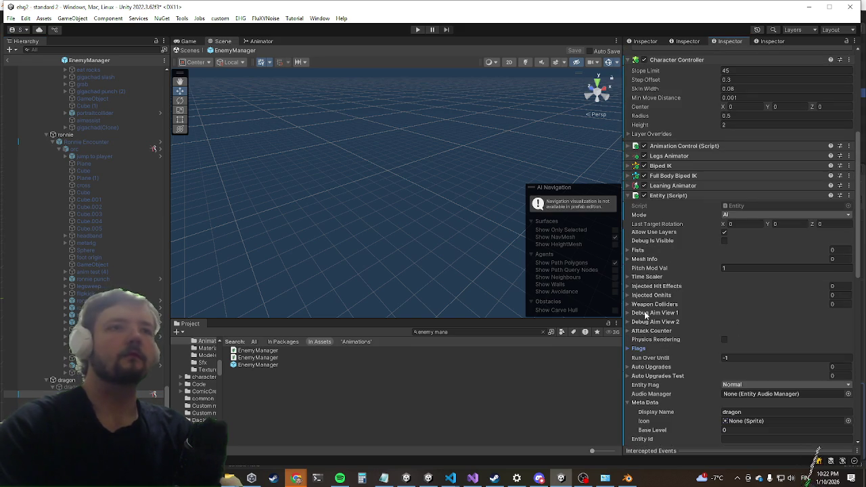
Step: Expand Animation Control, keep Default Rotation, and open the Locomotion Settings clip slots
{"action": "left_click", "coordinate": [683, 146]}
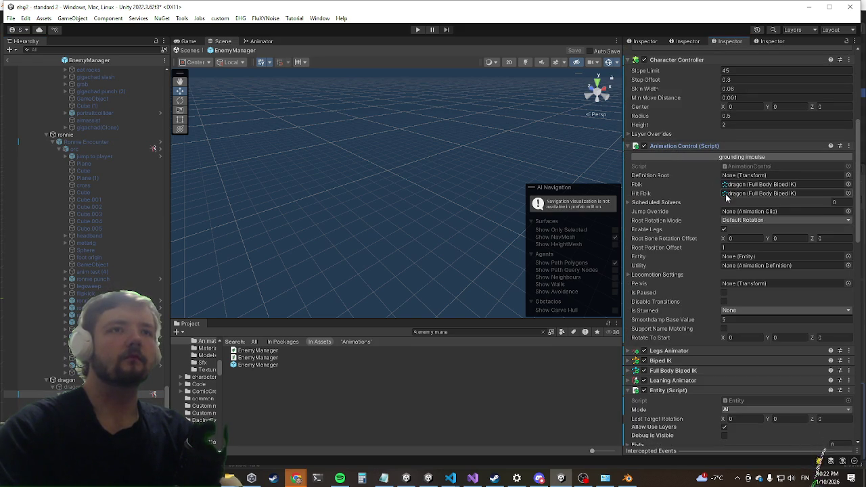
{"action": "left_click", "coordinate": [739, 221]}
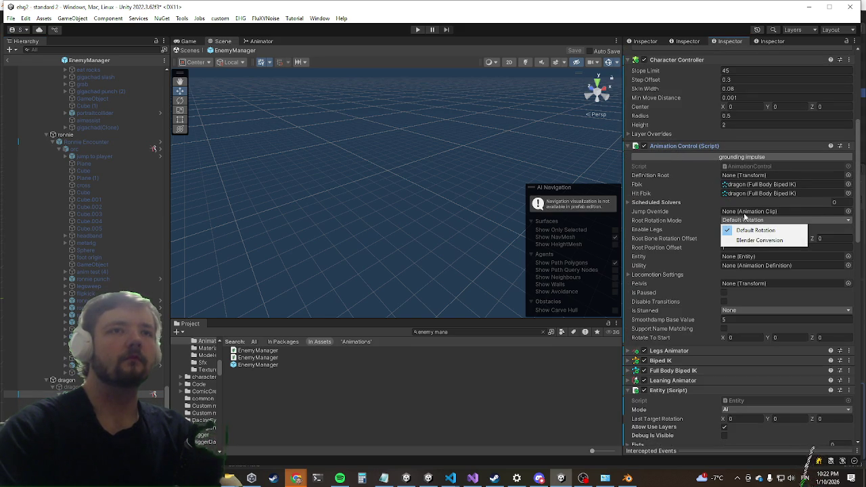
{"action": "left_click", "coordinate": [745, 212]}
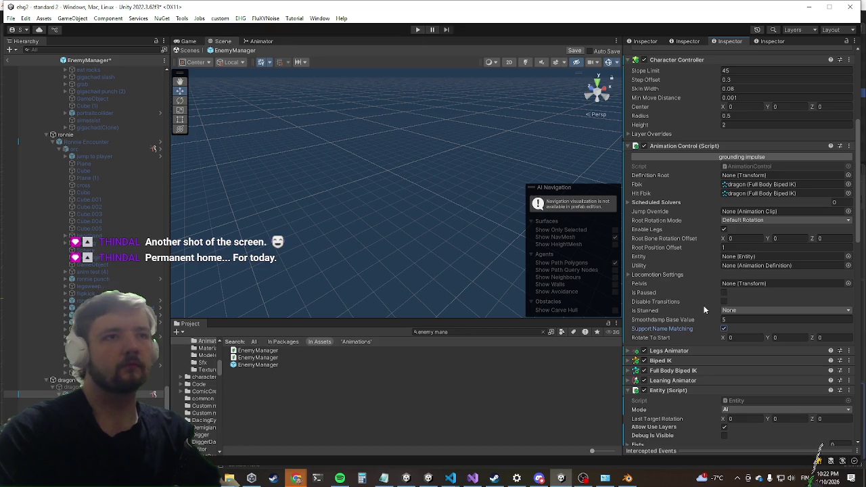
{"action": "left_click", "coordinate": [649, 274]}
{"action": "left_click", "coordinate": [649, 275]}
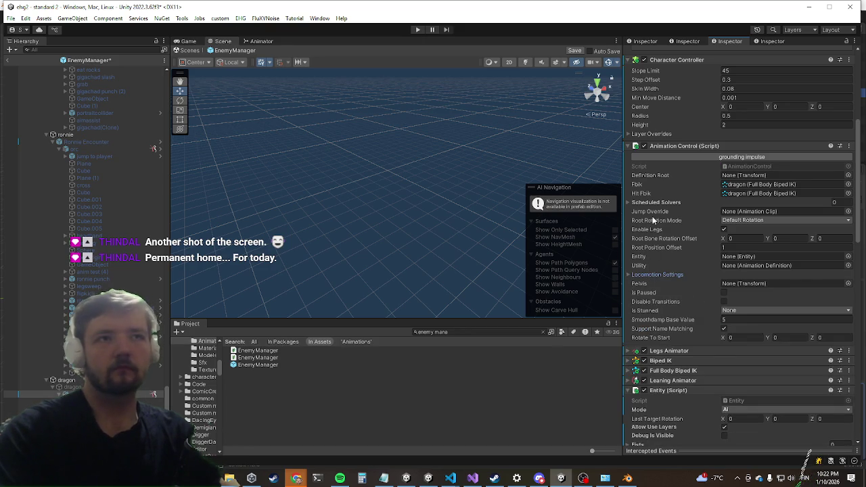
{"action": "left_click", "coordinate": [654, 276]}
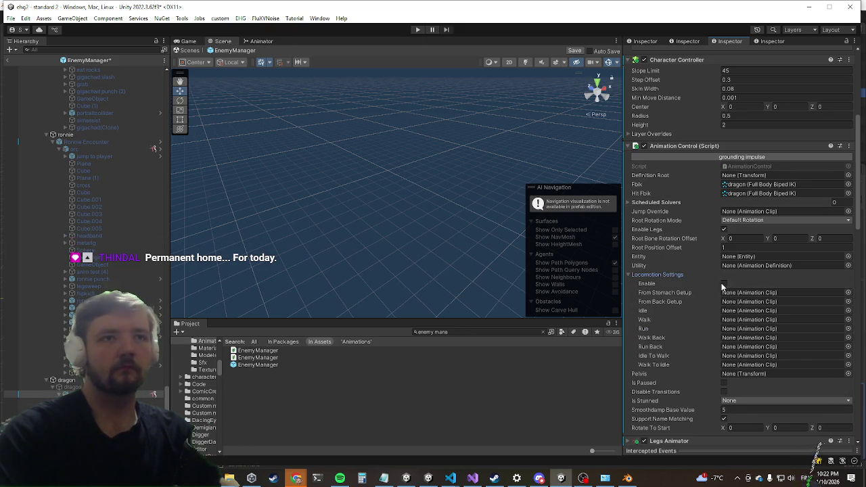
Step: Assign Giant@Run01 - Forward as the dragon's Run clip
{"action": "left_click", "coordinate": [848, 319]}
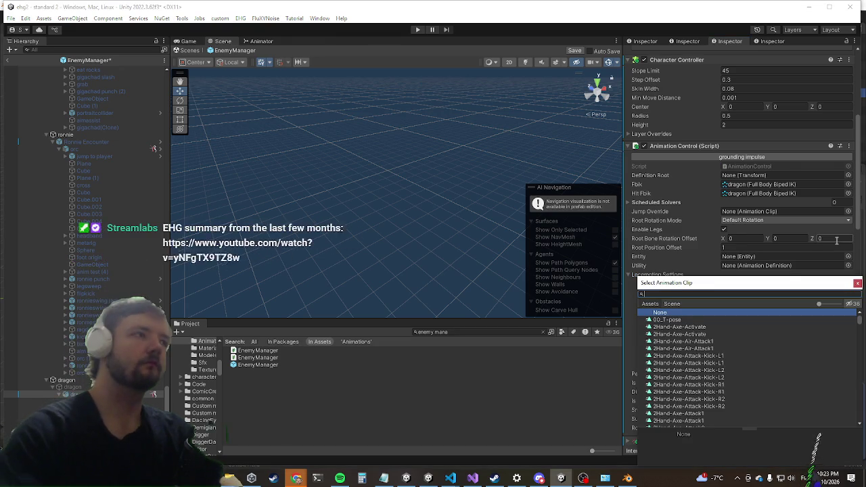
{"action": "type", "text": "giant"}
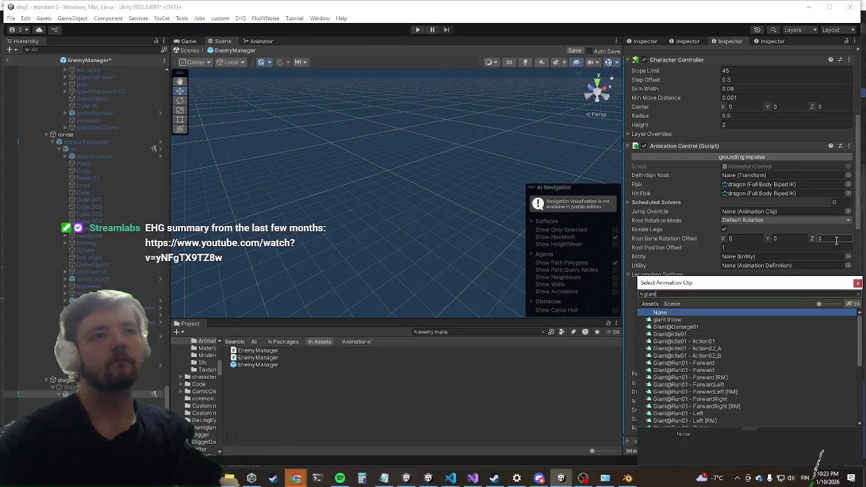
{"action": "type", "text": " wa"}
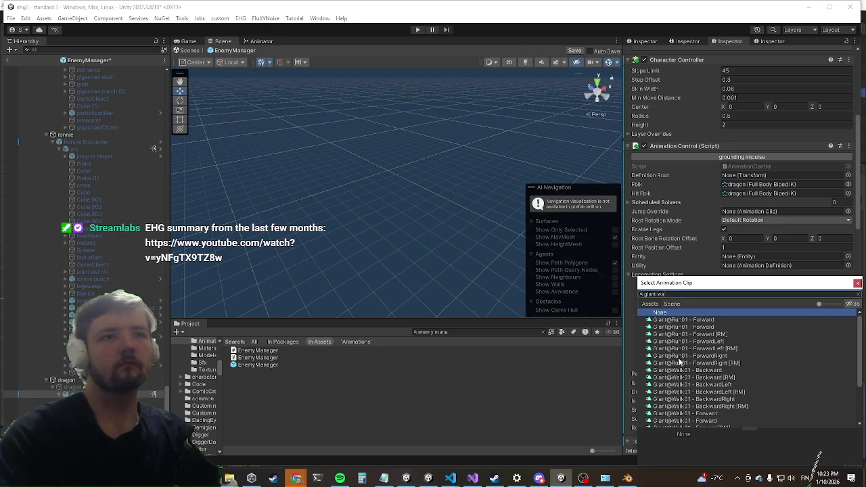
{"action": "left_click", "coordinate": [697, 320]}
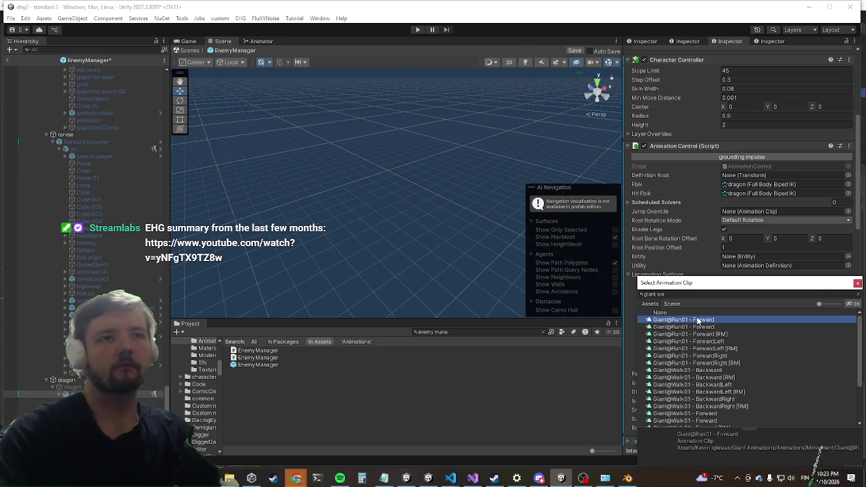
{"action": "double_click", "coordinate": [697, 321]}
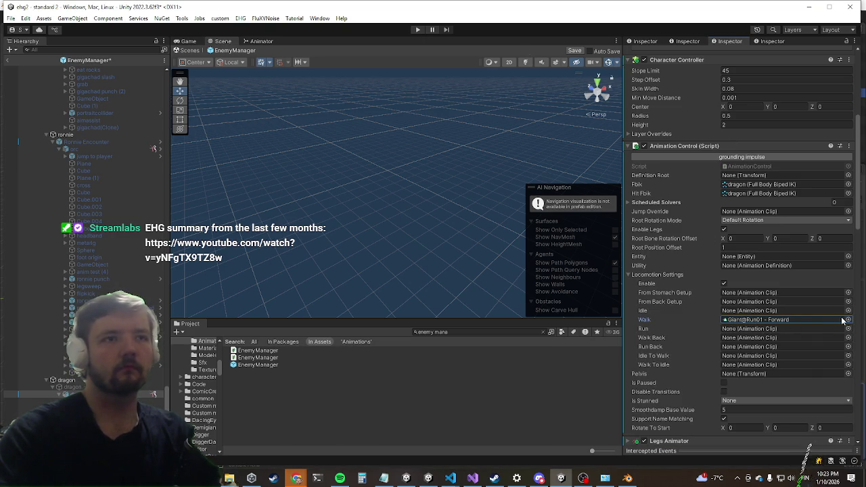
{"action": "left_click", "coordinate": [769, 321]}
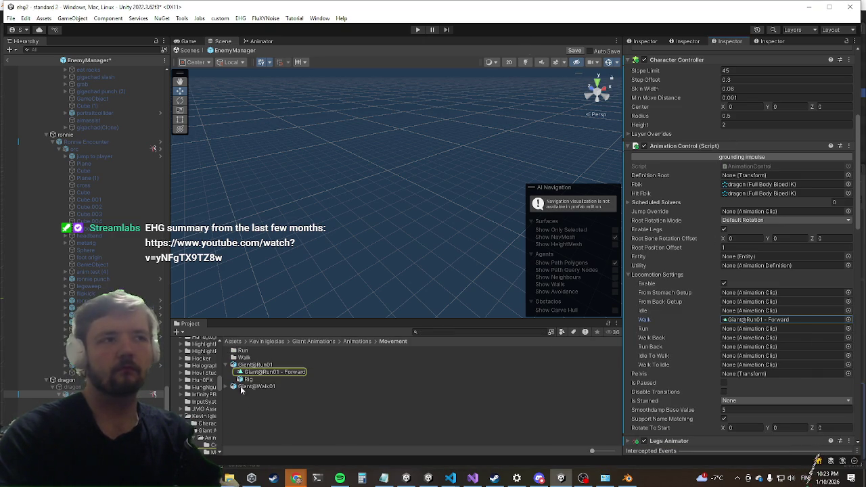
{"action": "mouse_move", "coordinate": [266, 371]}
{"action": "left_mouse_down"}
{"action": "mouse_move", "coordinate": [724, 354]}
{"action": "mouse_move", "coordinate": [738, 329]}
{"action": "left_mouse_up"}
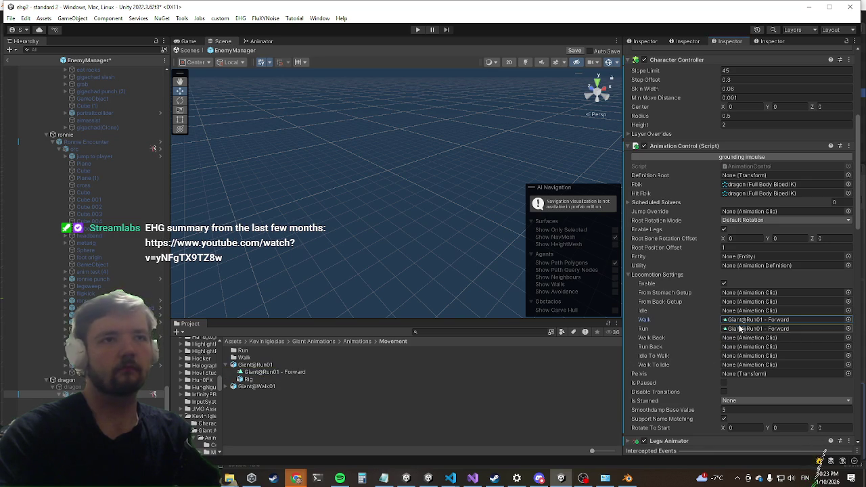
Step: Set the Walk clip to Giant@Walk01 - Forward and the Idle clip to Giant@Idle01
{"action": "left_click", "coordinate": [848, 320]}
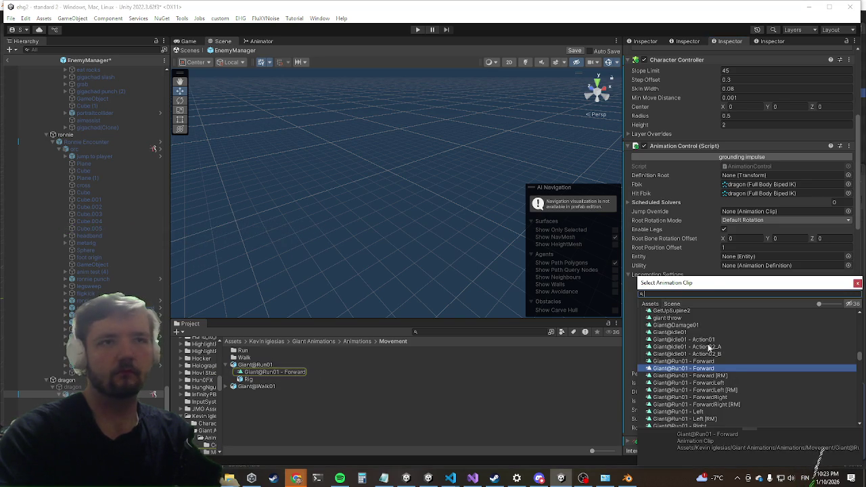
{"action": "scroll", "coordinate": [715, 372], "scroll_direction": "down", "scroll_amount": 3}
{"action": "scroll", "coordinate": [715, 376], "scroll_direction": "down", "scroll_amount": 2}
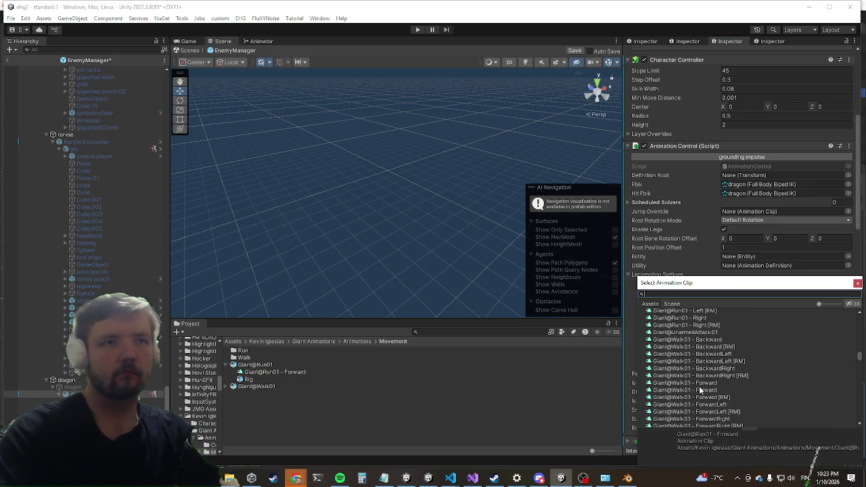
{"action": "double_click", "coordinate": [699, 390]}
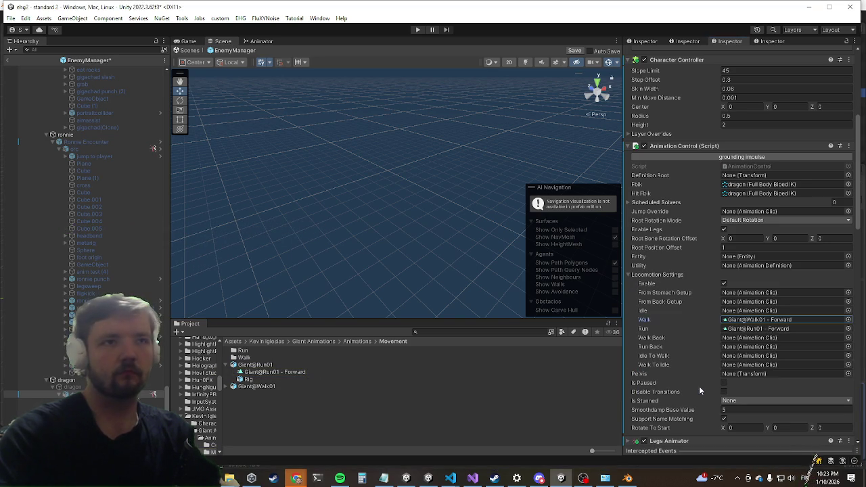
{"action": "left_click", "coordinate": [848, 310]}
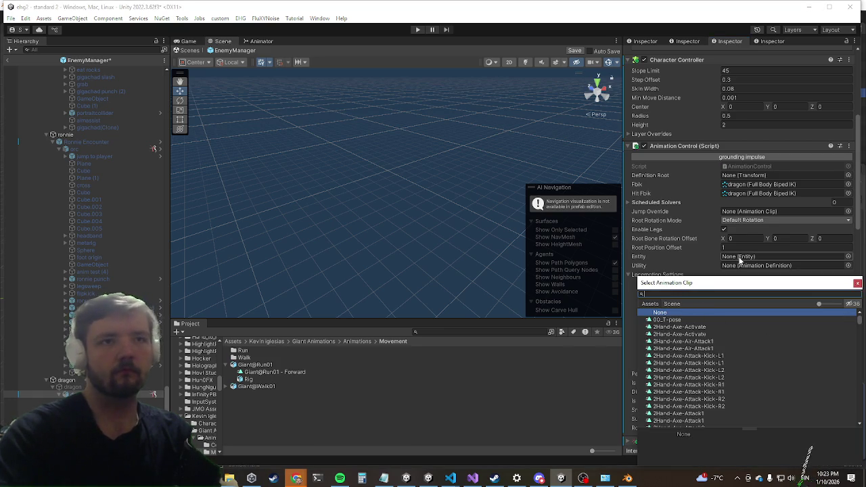
{"action": "type", "text": "giant idle"}
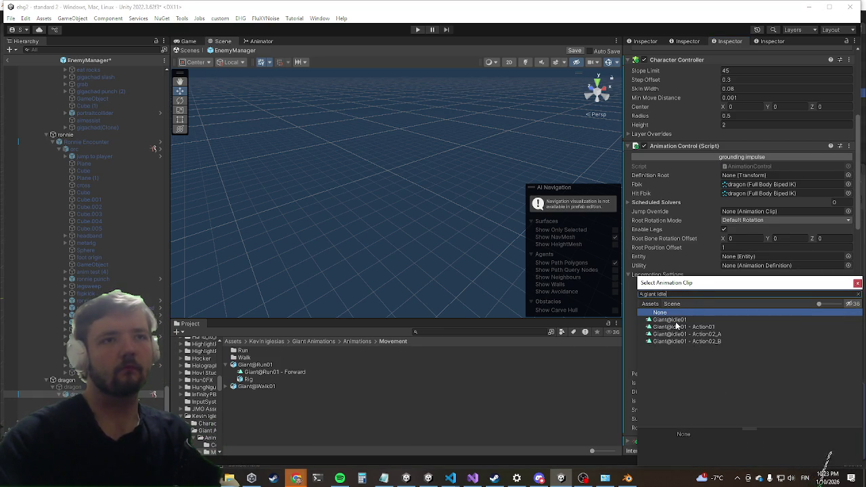
{"action": "double_click", "coordinate": [675, 321]}
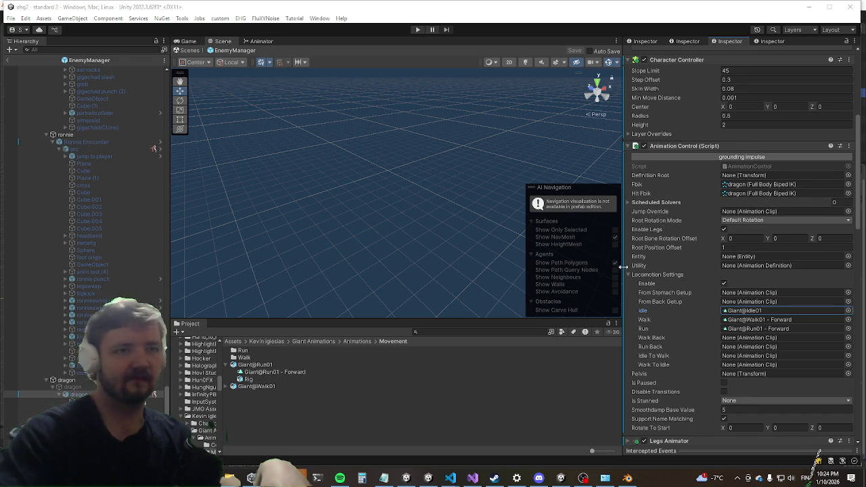
Step: Scroll through the dragon's components and collapse the AI Control settings
{"action": "scroll", "coordinate": [761, 219], "scroll_direction": "down", "scroll_amount": 10}
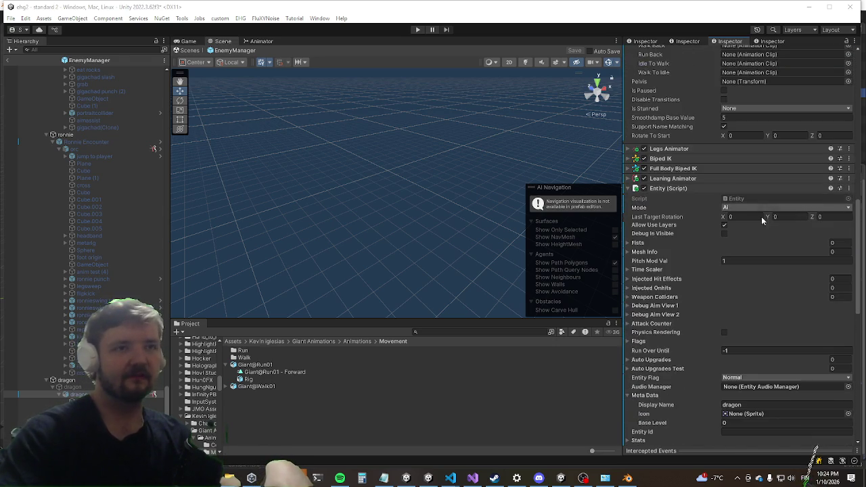
{"action": "scroll", "coordinate": [764, 213], "scroll_direction": "down", "scroll_amount": 5}
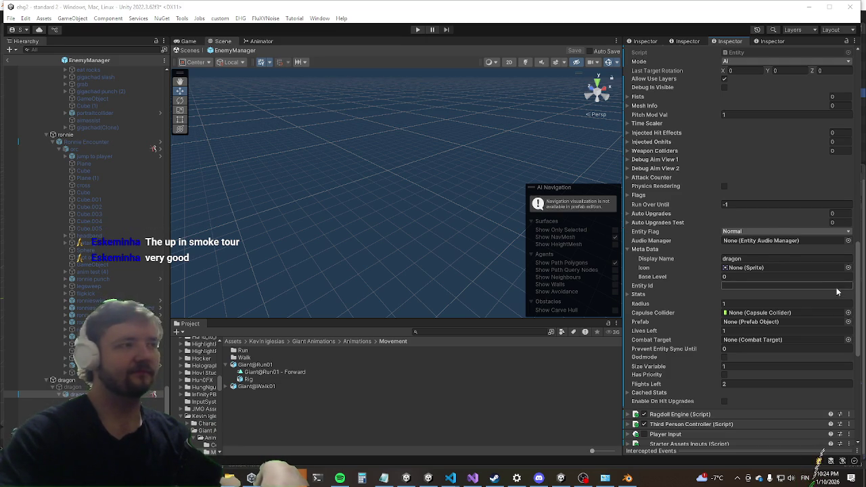
{"action": "scroll", "coordinate": [817, 290], "scroll_direction": "down", "scroll_amount": 3}
{"action": "scroll", "coordinate": [790, 288], "scroll_direction": "down", "scroll_amount": 5}
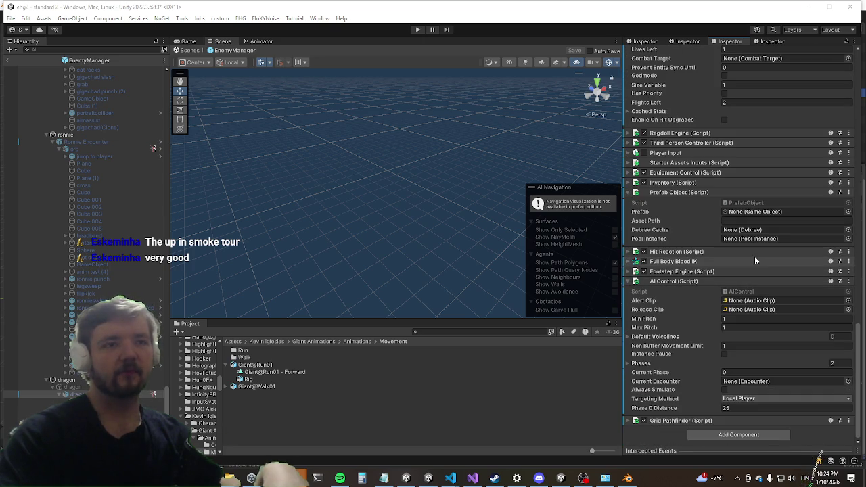
{"action": "scroll", "coordinate": [750, 254], "scroll_direction": "up", "scroll_amount": 12}
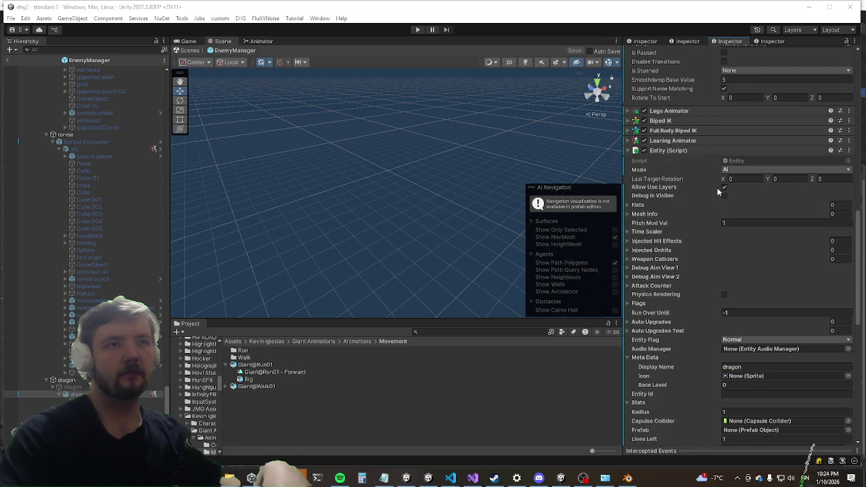
{"action": "scroll", "coordinate": [729, 303], "scroll_direction": "down", "scroll_amount": 4}
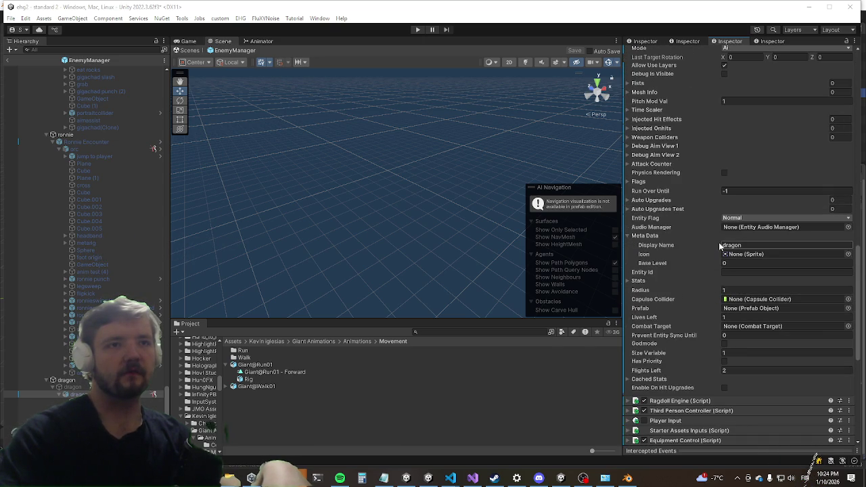
{"action": "scroll", "coordinate": [717, 244], "scroll_direction": "up", "scroll_amount": 10}
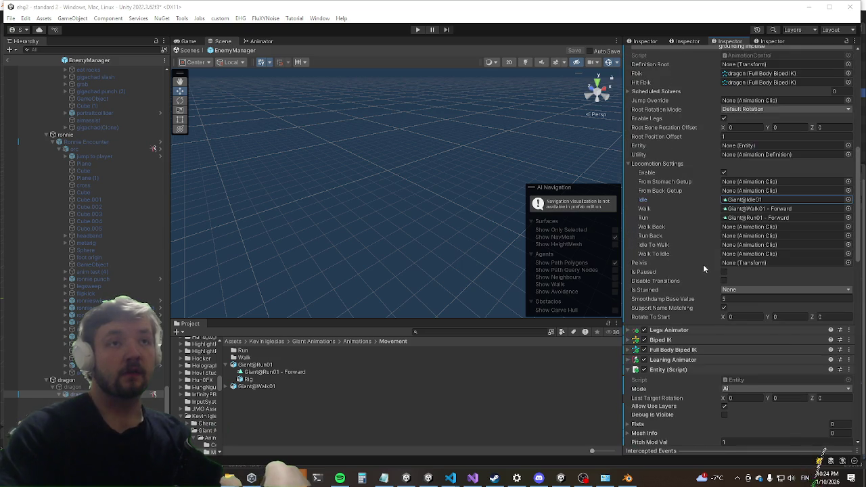
{"action": "scroll", "coordinate": [767, 169], "scroll_direction": "up", "scroll_amount": 4}
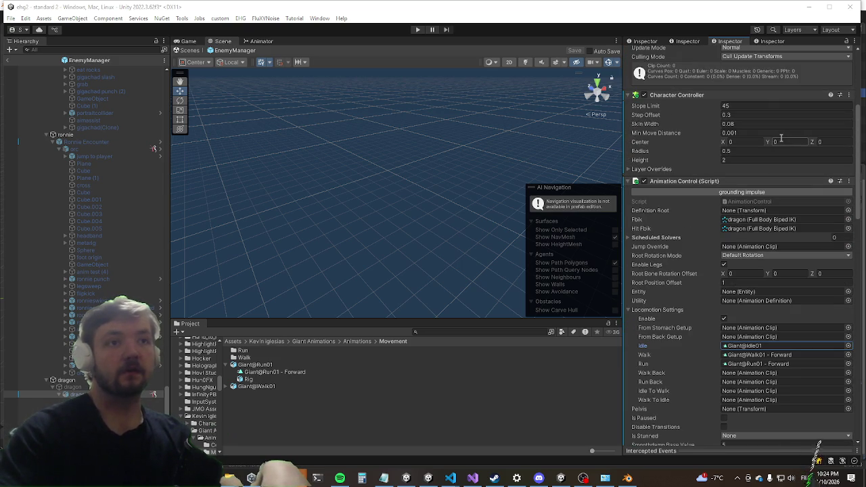
{"action": "scroll", "coordinate": [779, 132], "scroll_direction": "up", "scroll_amount": 4}
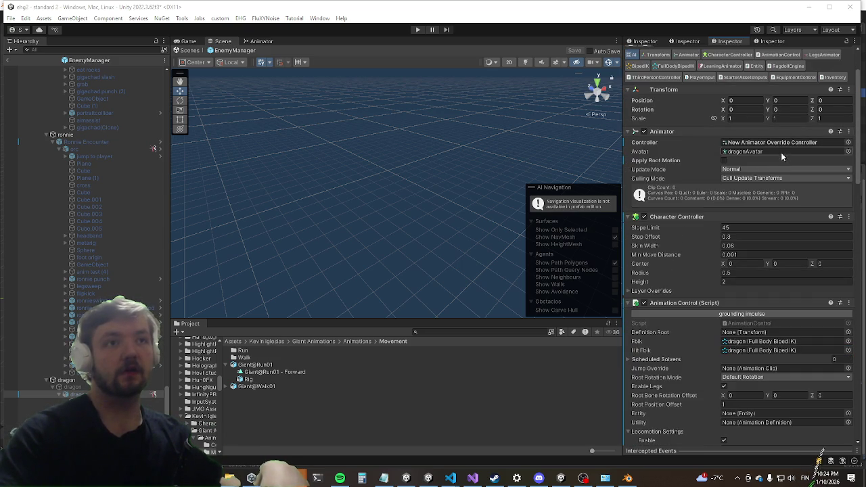
{"action": "scroll", "coordinate": [792, 162], "scroll_direction": "down", "scroll_amount": 20}
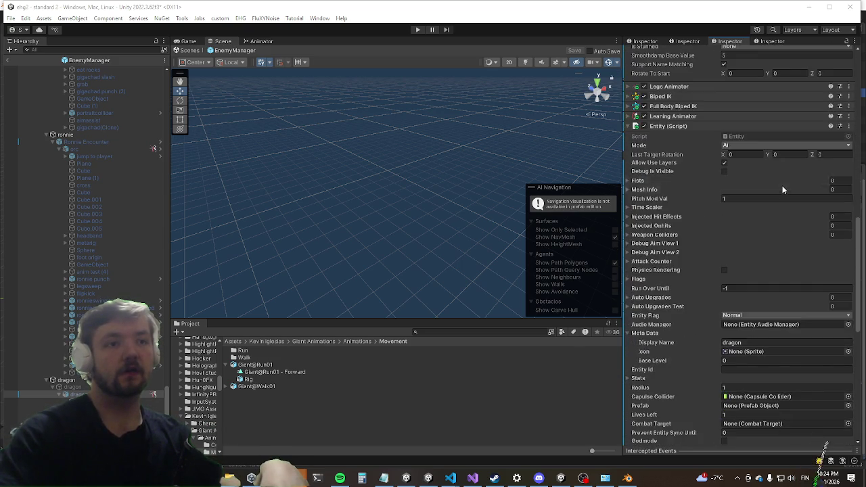
{"action": "scroll", "coordinate": [762, 204], "scroll_direction": "down", "scroll_amount": 5}
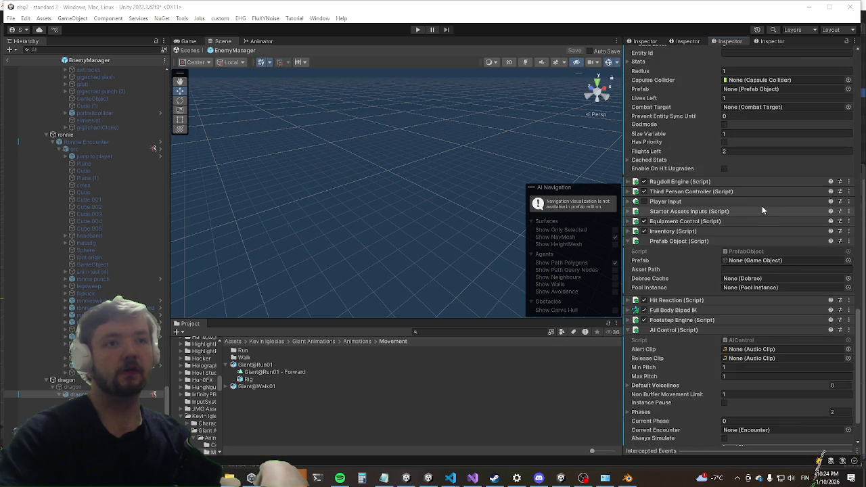
{"action": "scroll", "coordinate": [757, 204], "scroll_direction": "down", "scroll_amount": 2}
{"action": "left_click", "coordinate": [684, 280]}
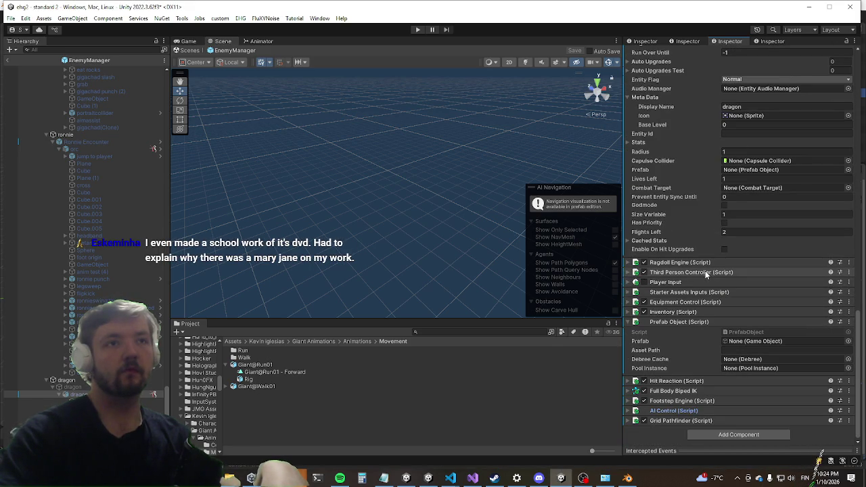
Step: Collapse the Entity settings and expand Ragdoll Engine (Script) to review its Standard/Humanoid/Balancing settings
{"action": "scroll", "coordinate": [705, 270], "scroll_direction": "up", "scroll_amount": 4}
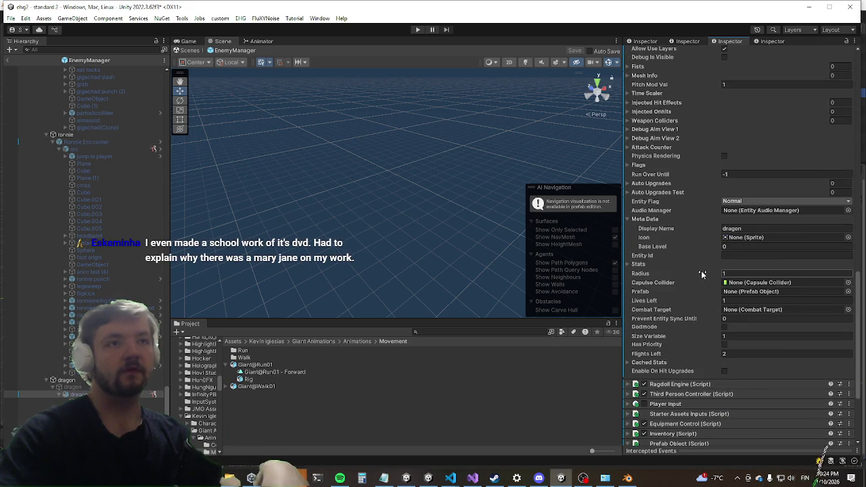
{"action": "scroll", "coordinate": [702, 269], "scroll_direction": "up", "scroll_amount": 4}
{"action": "scroll", "coordinate": [701, 269], "scroll_direction": "up", "scroll_amount": 1}
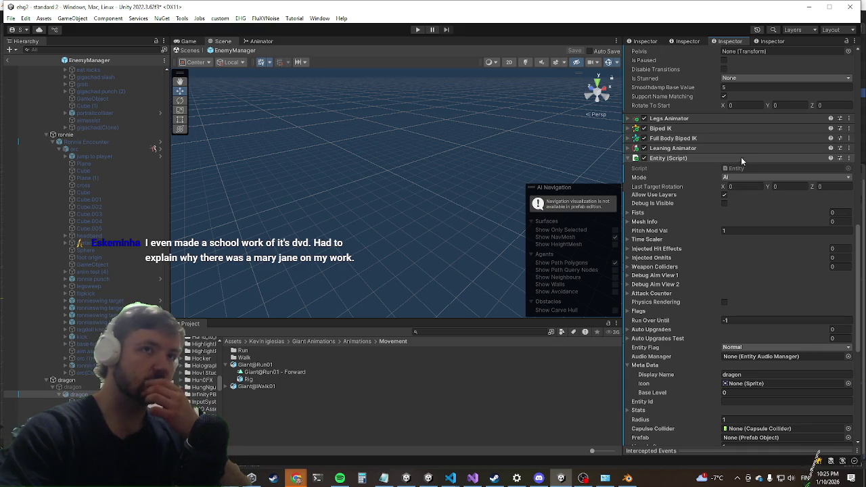
{"action": "left_click", "coordinate": [684, 157]}
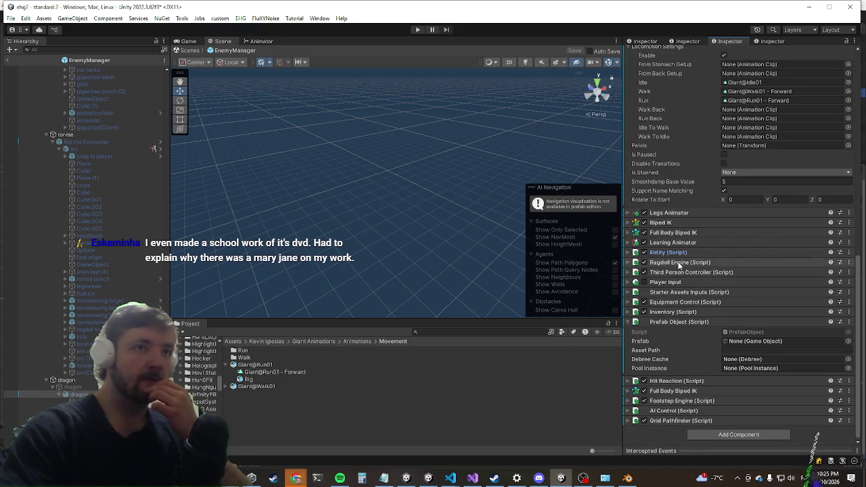
{"action": "scroll", "coordinate": [803, 232], "scroll_direction": "up", "scroll_amount": 5}
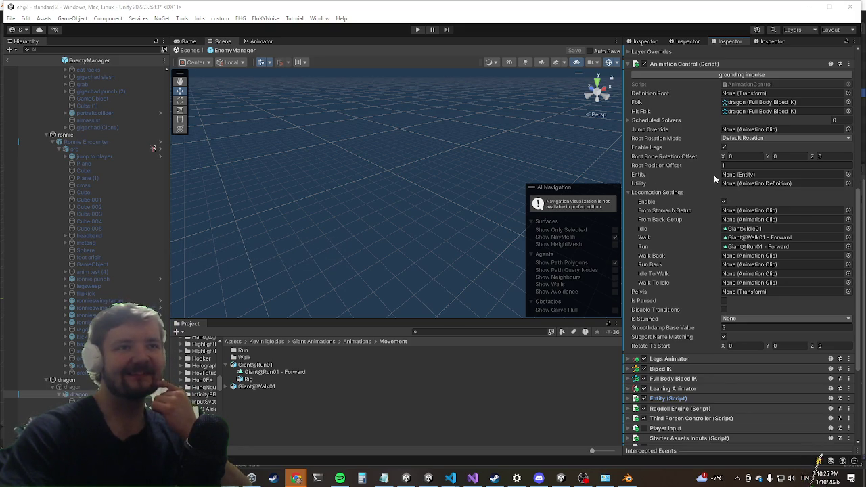
{"action": "scroll", "coordinate": [697, 152], "scroll_direction": "up", "scroll_amount": 2}
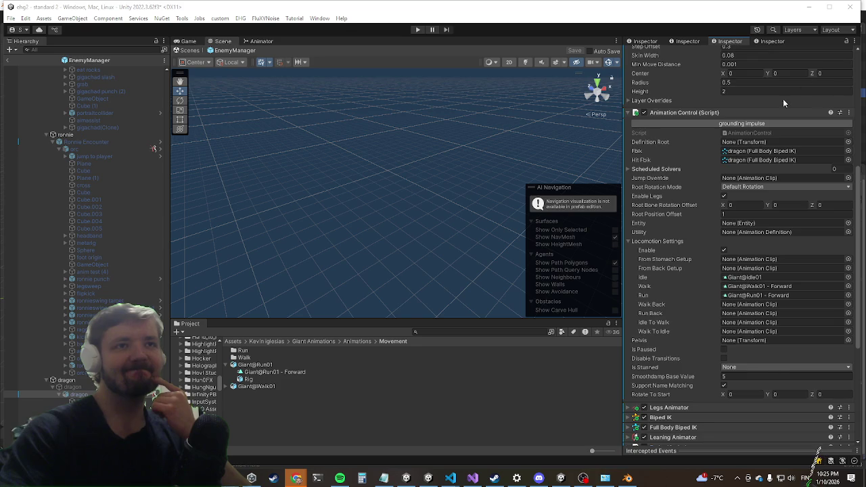
{"action": "scroll", "coordinate": [785, 101], "scroll_direction": "up", "scroll_amount": 2}
{"action": "scroll", "coordinate": [763, 195], "scroll_direction": "down", "scroll_amount": 4}
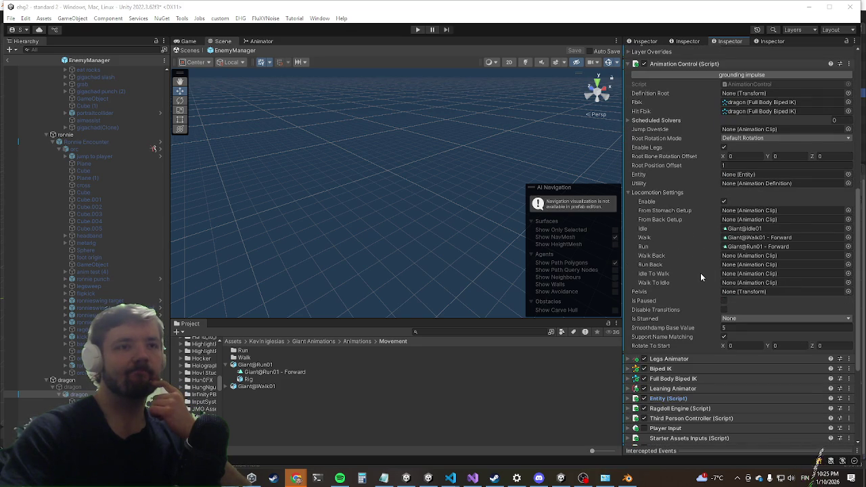
{"action": "scroll", "coordinate": [699, 284], "scroll_direction": "down", "scroll_amount": 1}
{"action": "scroll", "coordinate": [698, 289], "scroll_direction": "down", "scroll_amount": 1}
{"action": "left_click", "coordinate": [666, 358]}
{"action": "scroll", "coordinate": [691, 284], "scroll_direction": "down", "scroll_amount": 6}
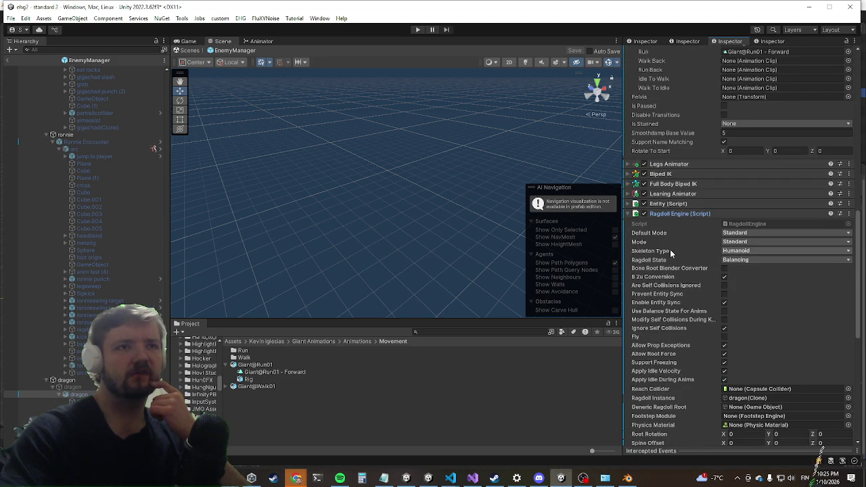
Step: Enable B 2u Conversion, keeping Default Mode and Mode Standard and Ragdoll State Balancing
{"action": "left_click", "coordinate": [724, 276]}
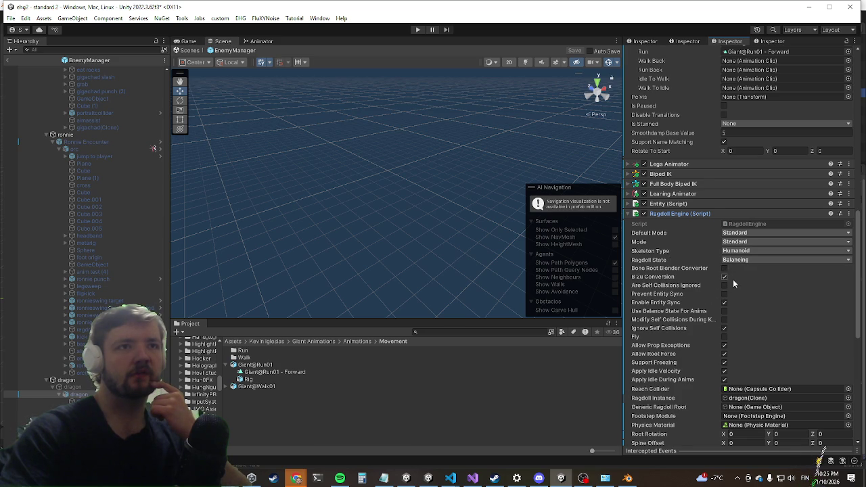
{"action": "left_click", "coordinate": [739, 234]}
{"action": "left_click", "coordinate": [783, 228]}
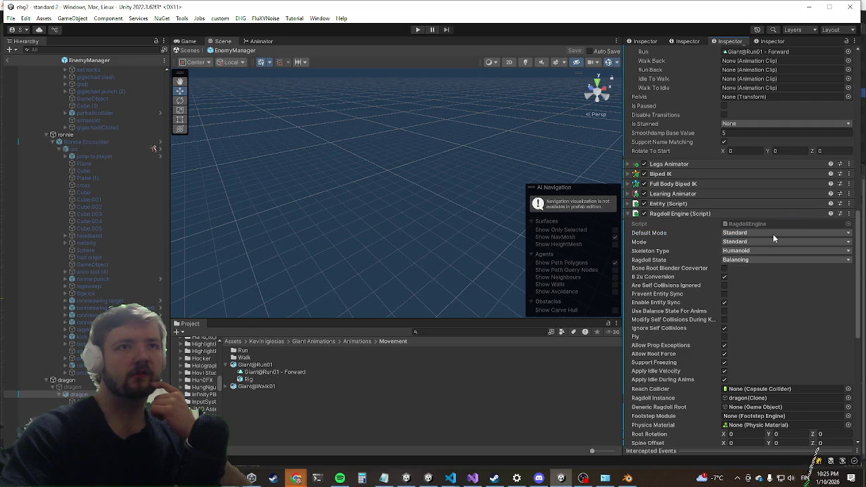
{"action": "left_click", "coordinate": [762, 240]}
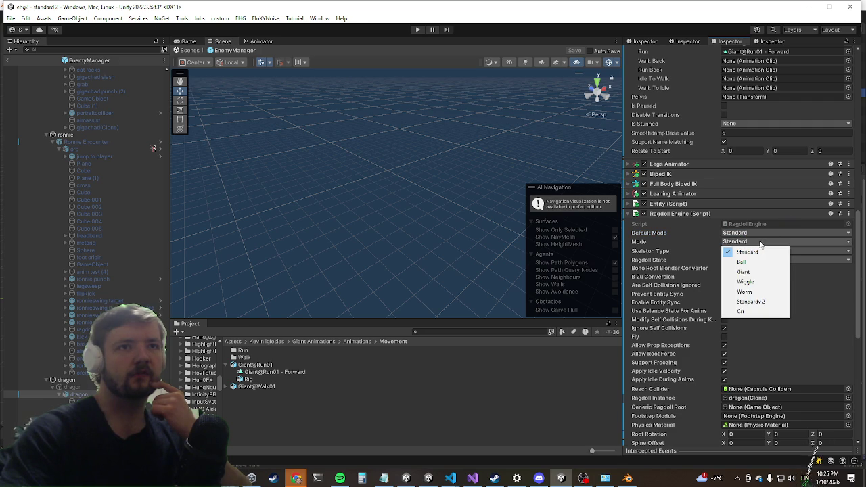
{"action": "left_click", "coordinate": [761, 223]}
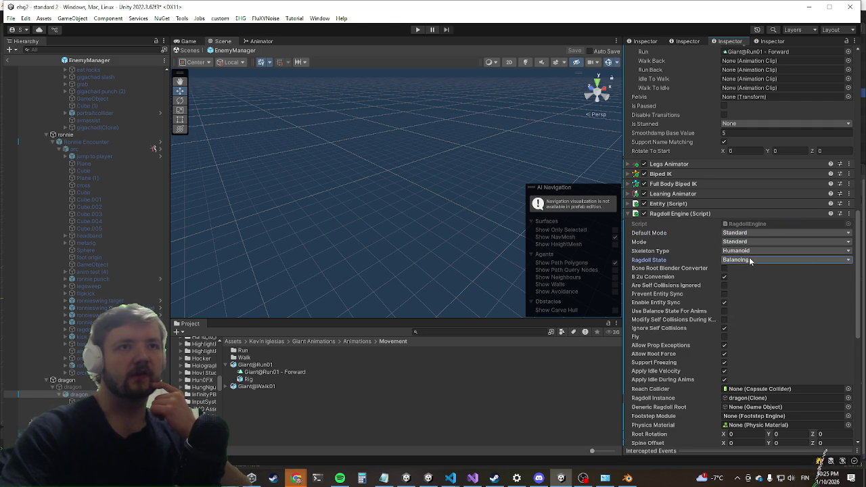
{"action": "left_click", "coordinate": [752, 259]}
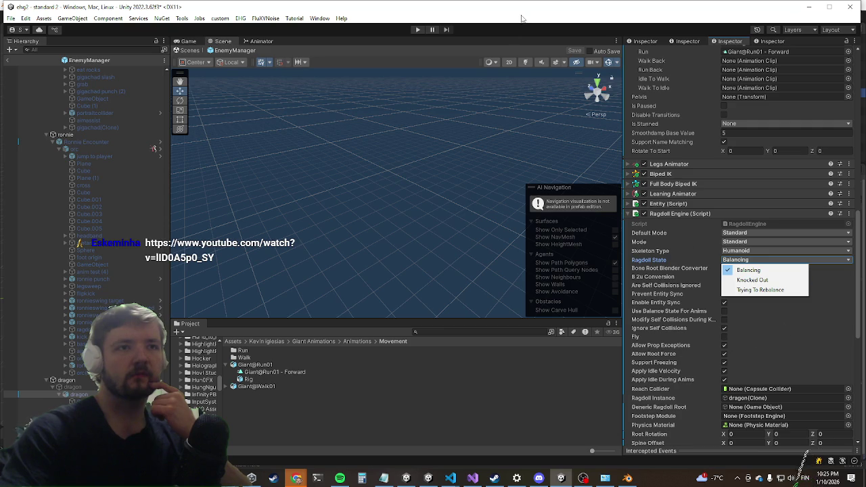
{"action": "key", "text": "Escape"}
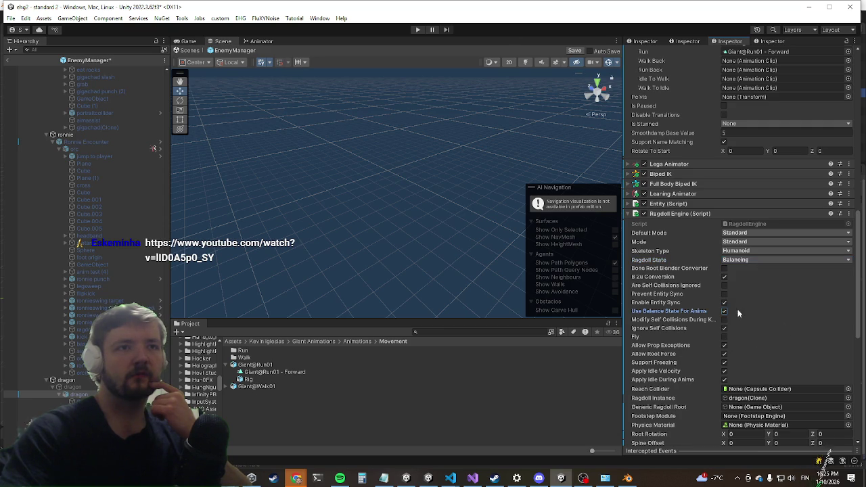
Step: Enable Bone Root Blender Converter in the dragon's Ragdoll Engine settings
{"action": "scroll", "coordinate": [733, 308], "scroll_direction": "down", "scroll_amount": 5}
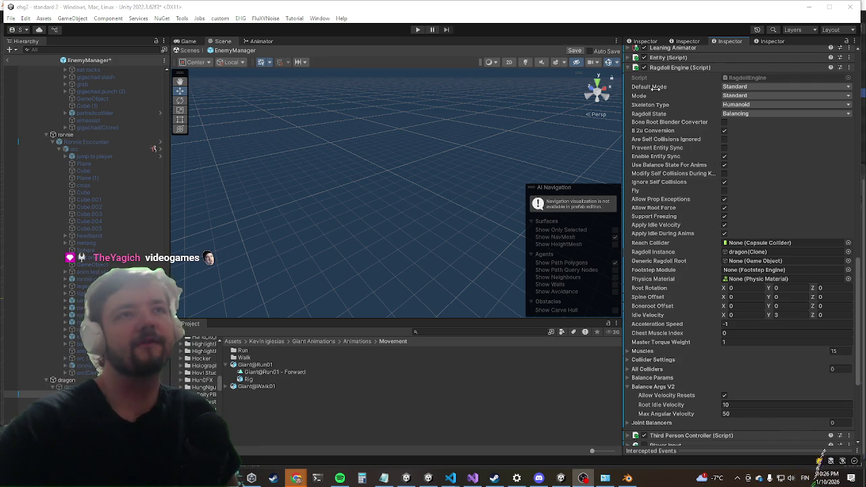
{"action": "scroll", "coordinate": [739, 233], "scroll_direction": "up", "scroll_amount": 5}
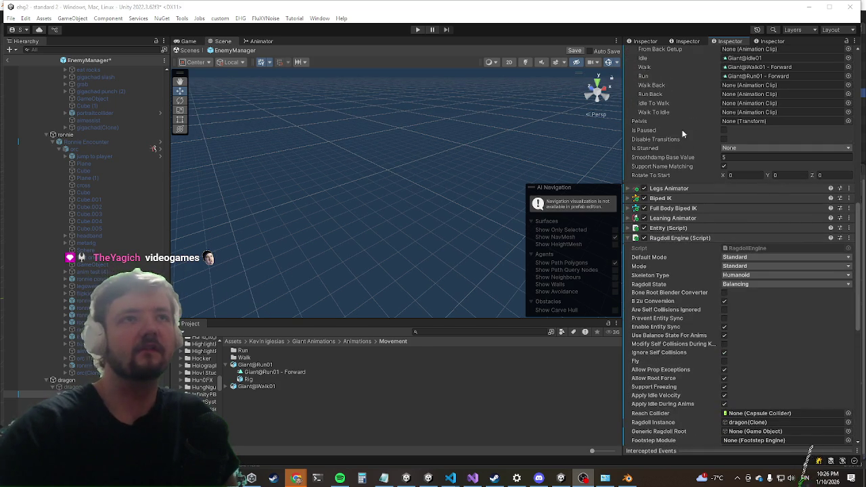
{"action": "scroll", "coordinate": [726, 123], "scroll_direction": "up", "scroll_amount": 4}
{"action": "scroll", "coordinate": [719, 125], "scroll_direction": "down", "scroll_amount": 5}
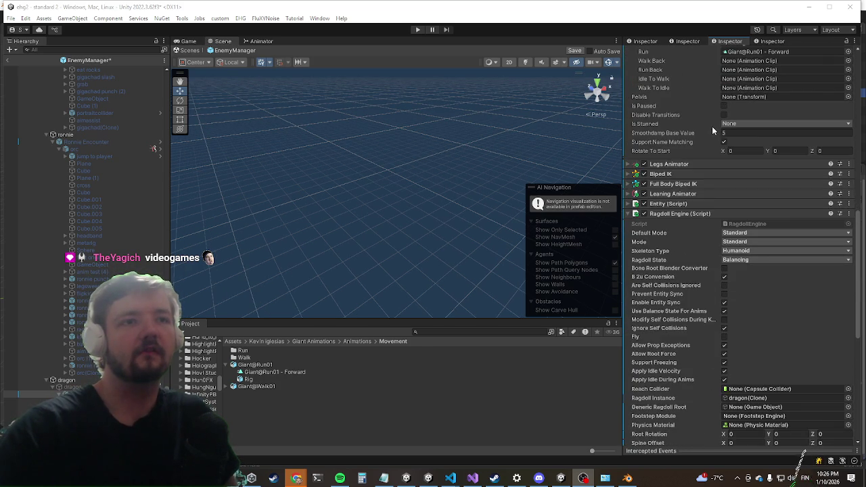
{"action": "left_click", "coordinate": [724, 270]}
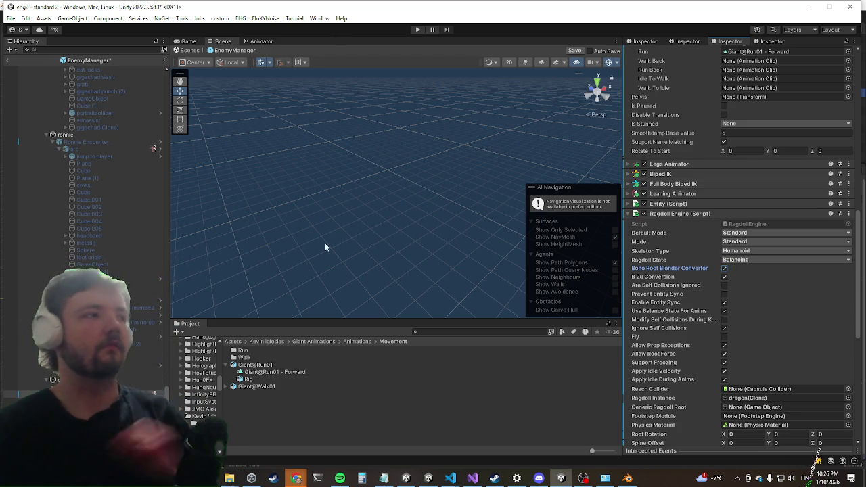
{"action": "scroll", "coordinate": [329, 227], "scroll_direction": "down", "scroll_amount": 1}
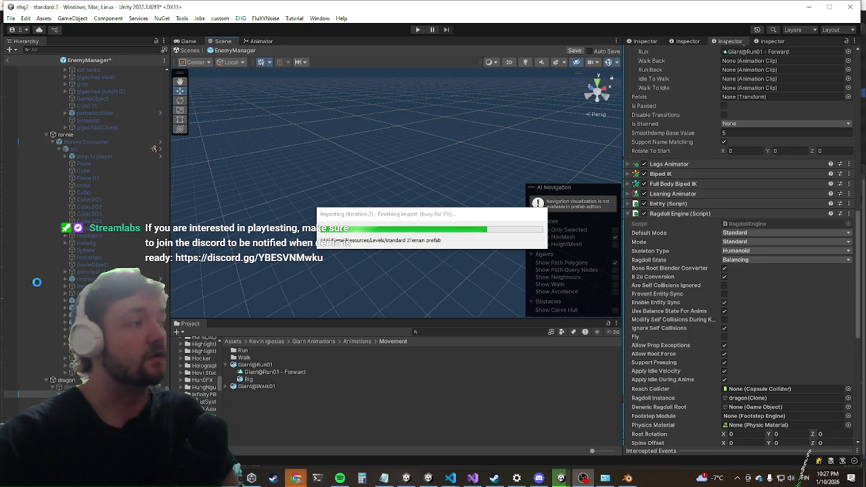
Step: Start Play mode, exiting Prefab Mode when the unwanted-modifications warning appears
{"action": "left_click", "coordinate": [419, 30]}
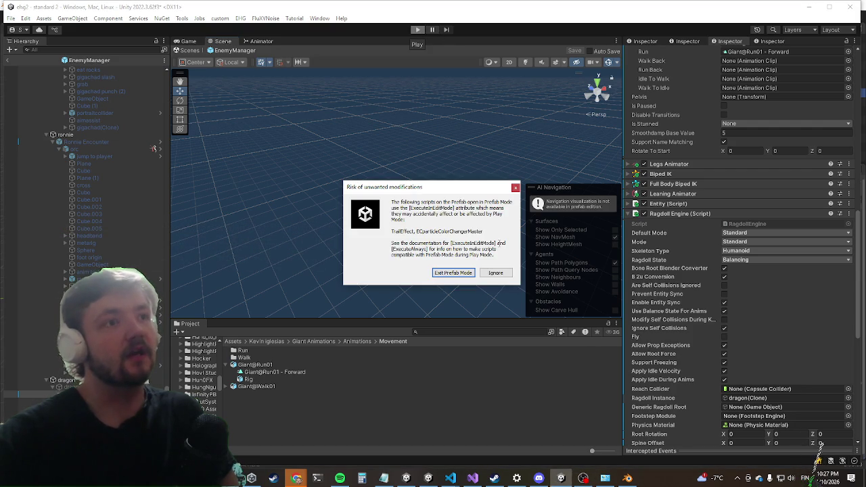
{"action": "left_click", "coordinate": [449, 277]}
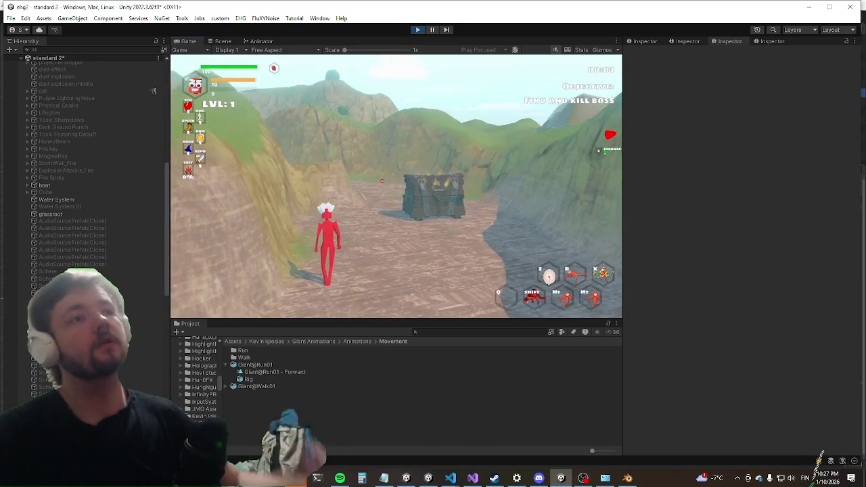
Step: Maximize the game and run killwave in the debug console to spawn the boss
{"action": "key", "text": "shift+space"}
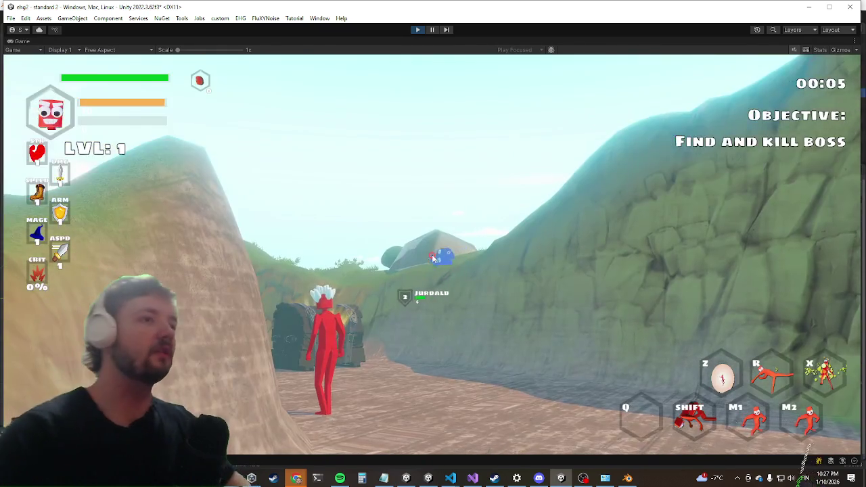
{"action": "key", "text": "grave"}
{"action": "type", "text": "img"}
{"action": "key", "text": "BackSpace"}
{"action": "key", "text": "BackSpace"}
{"action": "key", "text": "BackSpace"}
{"action": "type", "text": "killwave"}
{"action": "key", "text": "Return"}
{"action": "key", "text": "grave"}
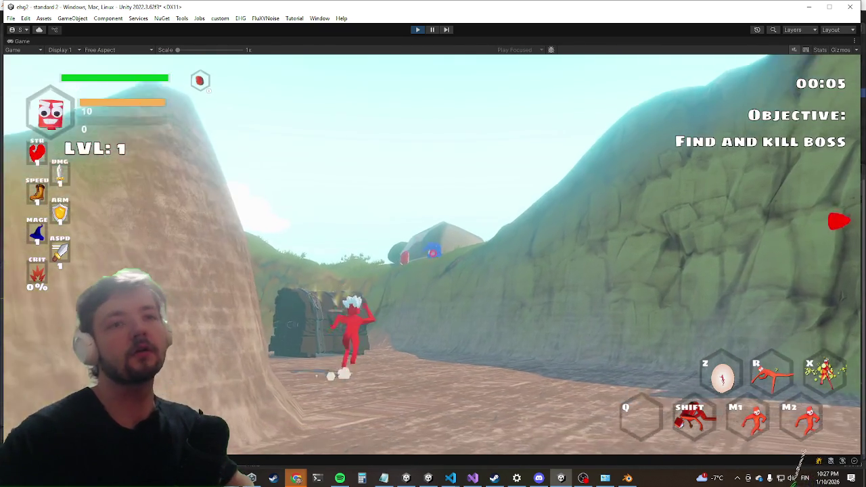
Step: Dash toward and fight the Dragon, then restore the editor layout and switch to the Scene view
{"action": "key", "text": "w"}
{"action": "key", "text": "shift"}
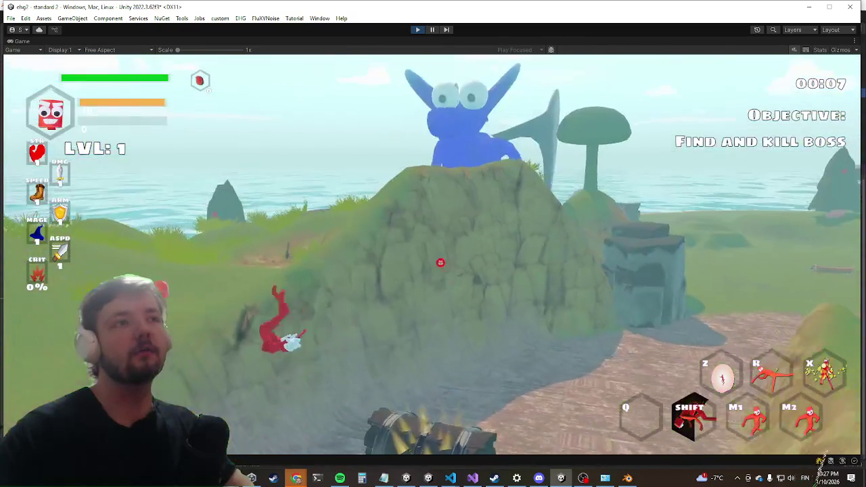
{"action": "key", "text": "w"}
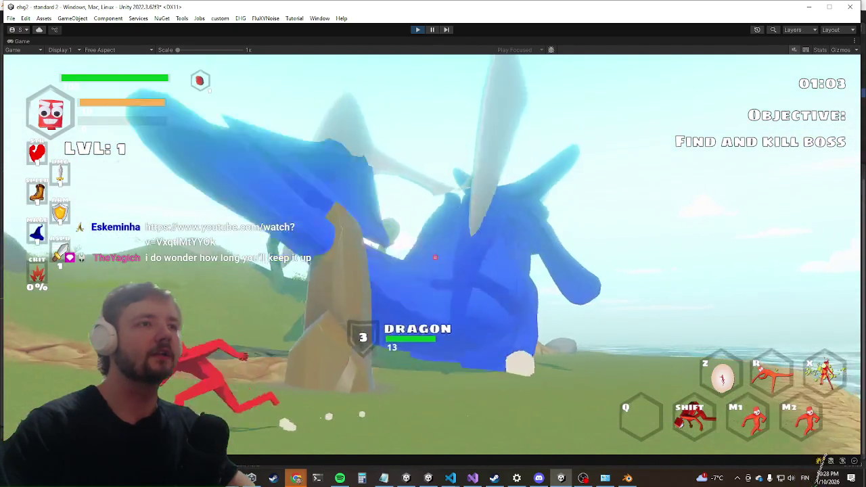
{"action": "key", "text": "shift+space"}
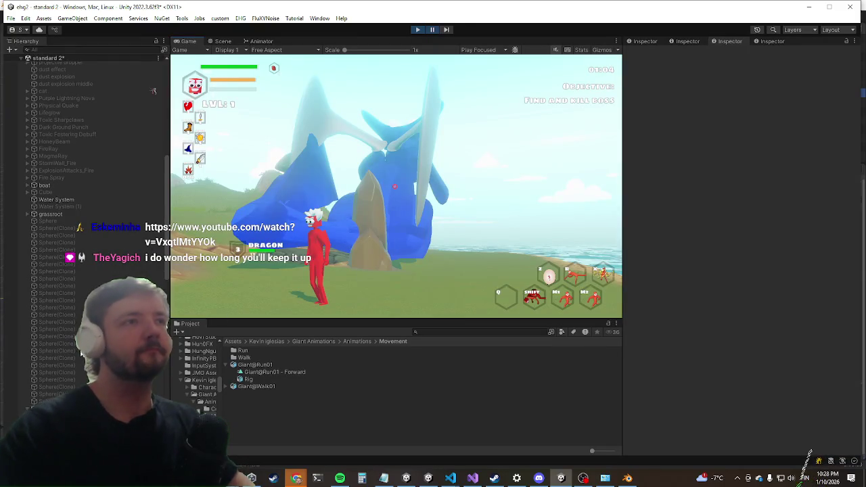
{"action": "key", "text": "ctrl+2"}
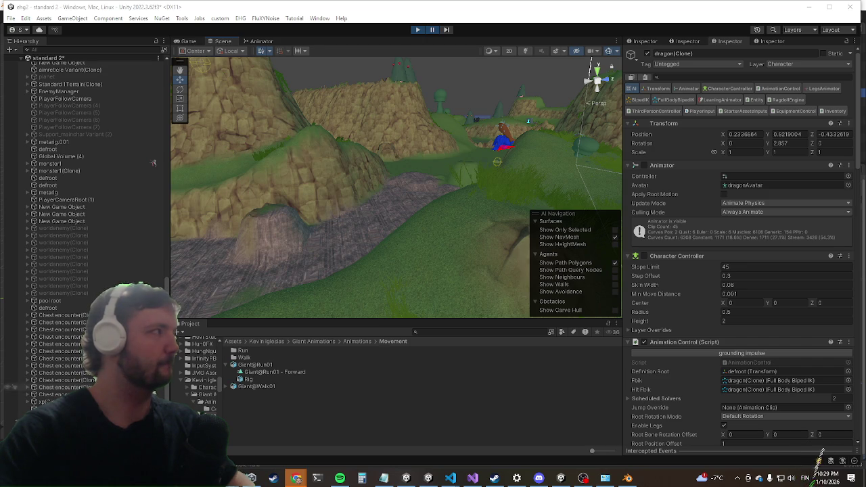
Step: Check the Root Rotation Mode options on the running dragon, leaving rotation unchanged
{"action": "scroll", "coordinate": [666, 274], "scroll_direction": "down", "scroll_amount": 5}
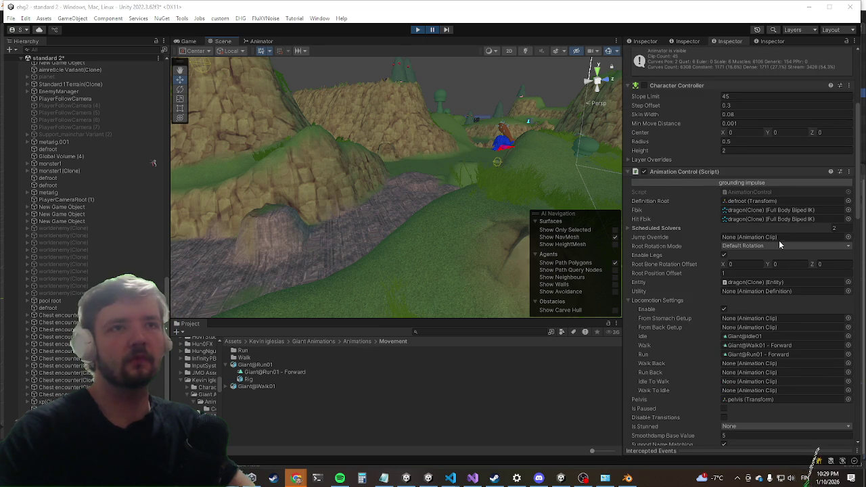
{"action": "left_click", "coordinate": [750, 247]}
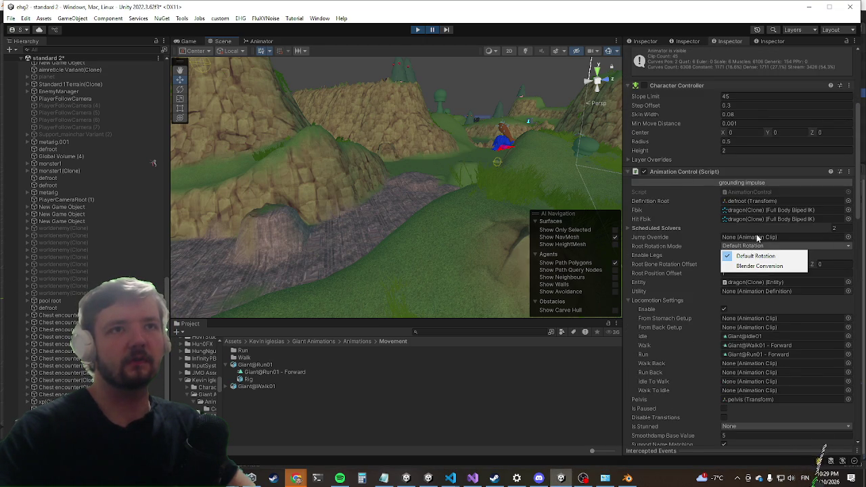
{"action": "left_click", "coordinate": [758, 238]}
{"action": "scroll", "coordinate": [740, 237], "scroll_direction": "down", "scroll_amount": 3}
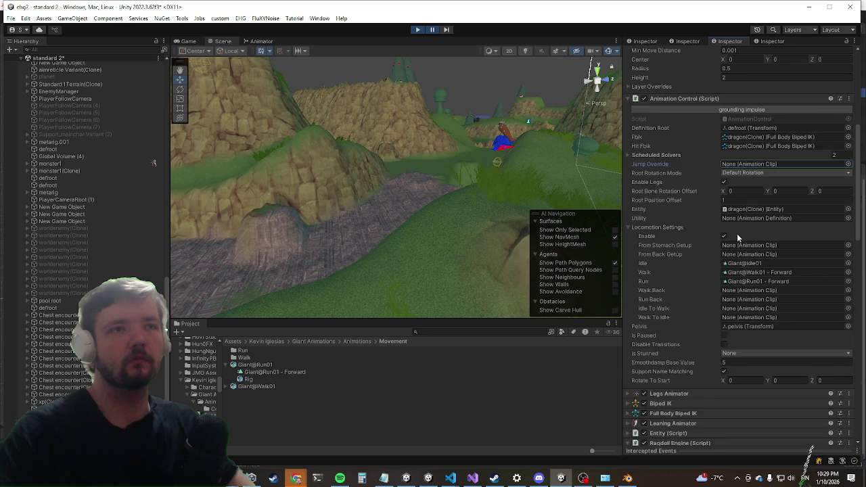
{"action": "scroll", "coordinate": [738, 189], "scroll_direction": "up", "scroll_amount": 2}
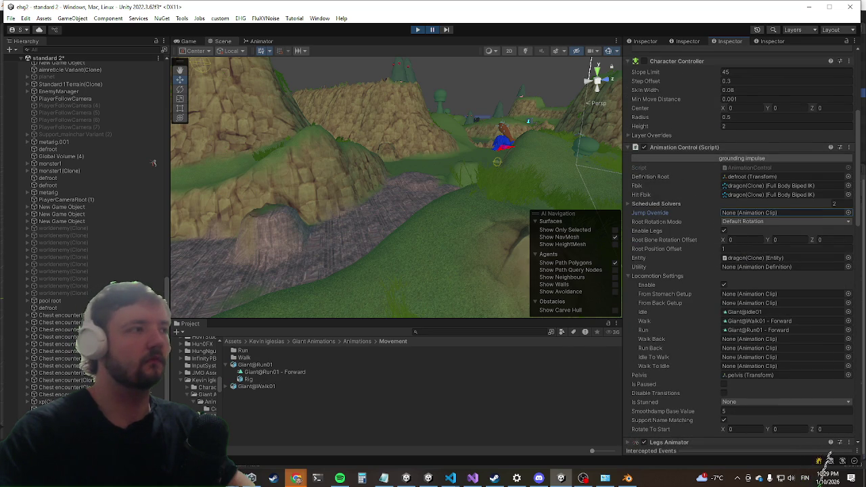
{"action": "scroll", "coordinate": [153, 163], "scroll_direction": "down", "scroll_amount": 6}
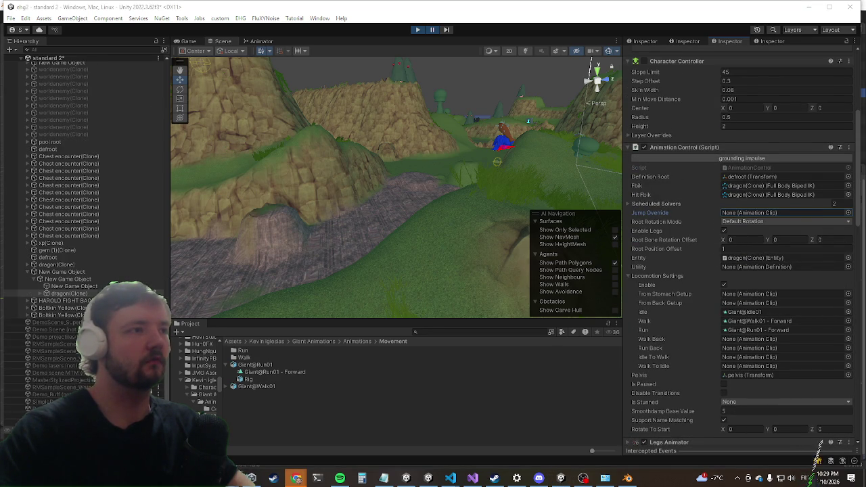
Step: Expand dragon(Clone) in the Hierarchy, frame it in the Scene, and select its Cube mesh
{"action": "left_click", "coordinate": [39, 297]}
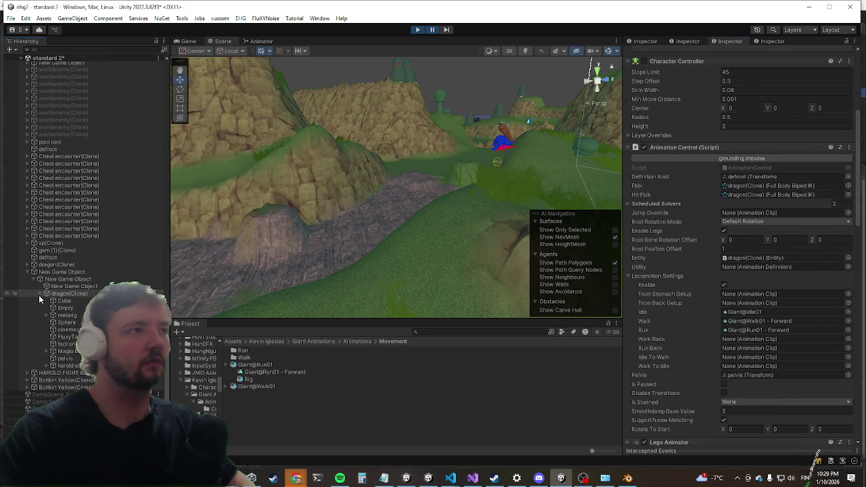
{"action": "double_click", "coordinate": [52, 296]}
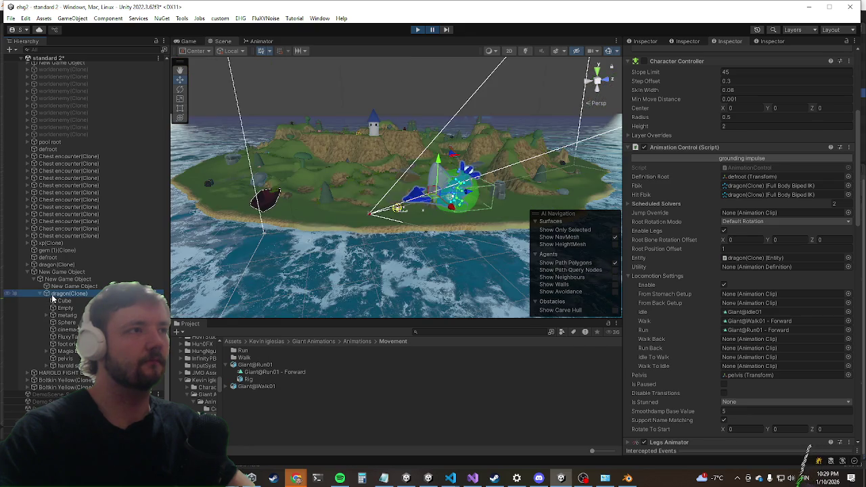
{"action": "scroll", "coordinate": [334, 214], "scroll_direction": "up", "scroll_amount": 5}
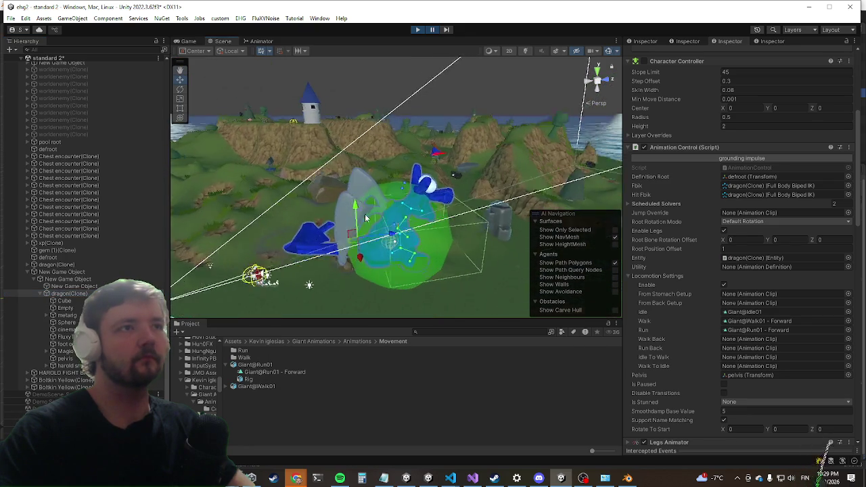
{"action": "scroll", "coordinate": [437, 210], "scroll_direction": "up", "scroll_amount": 1}
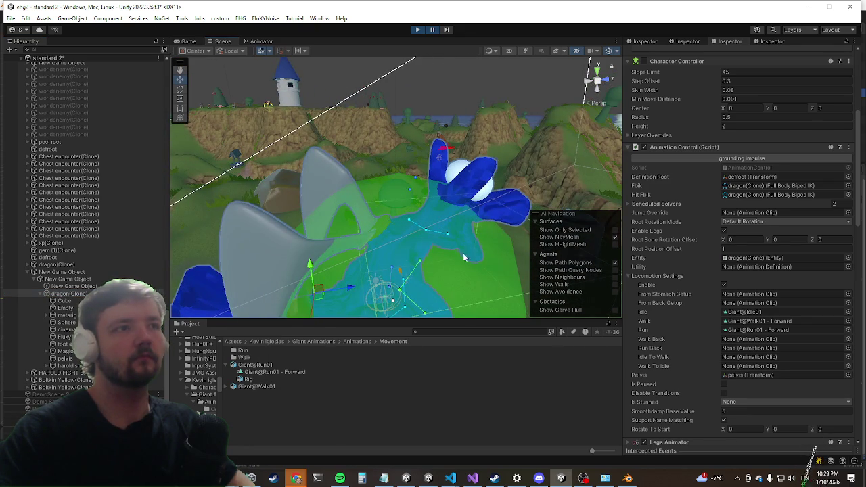
{"action": "left_click", "coordinate": [431, 255]}
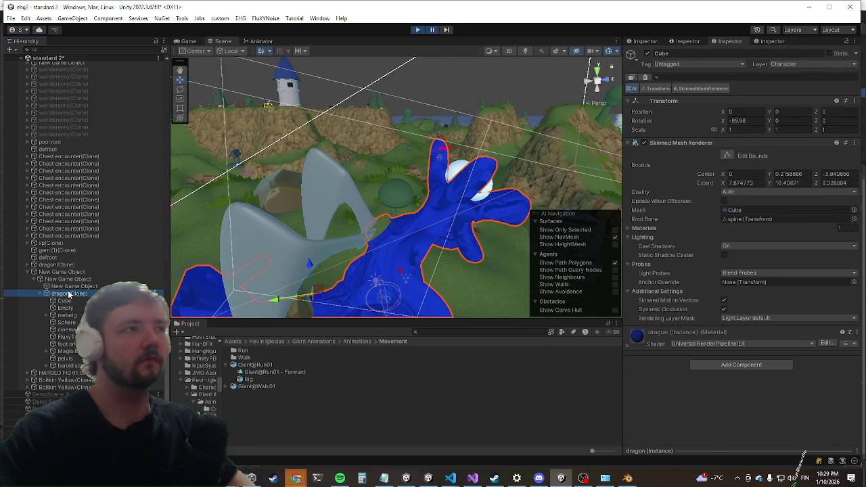
Step: From dragon(Clone)'s Animator Avatar field, locate dragonAvatar in the Models 1 > Characters folder
{"action": "right_click", "coordinate": [69, 294]}
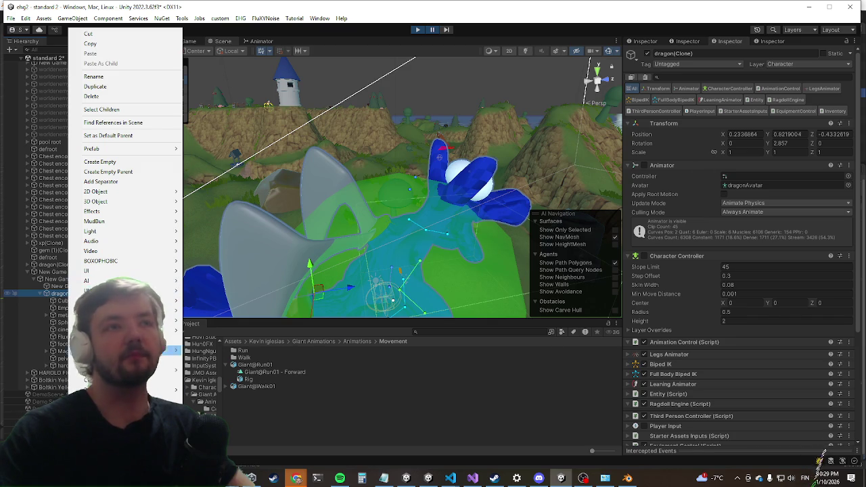
{"action": "mouse_move", "coordinate": [88, 191]}
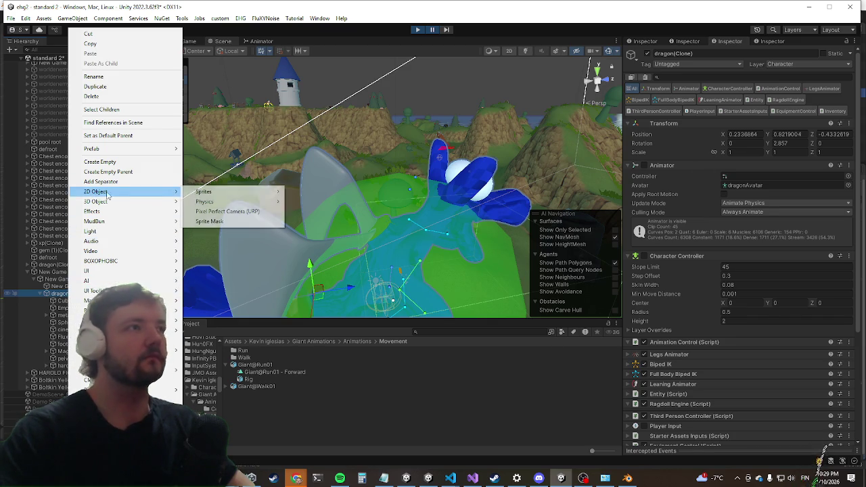
{"action": "left_click", "coordinate": [739, 185]}
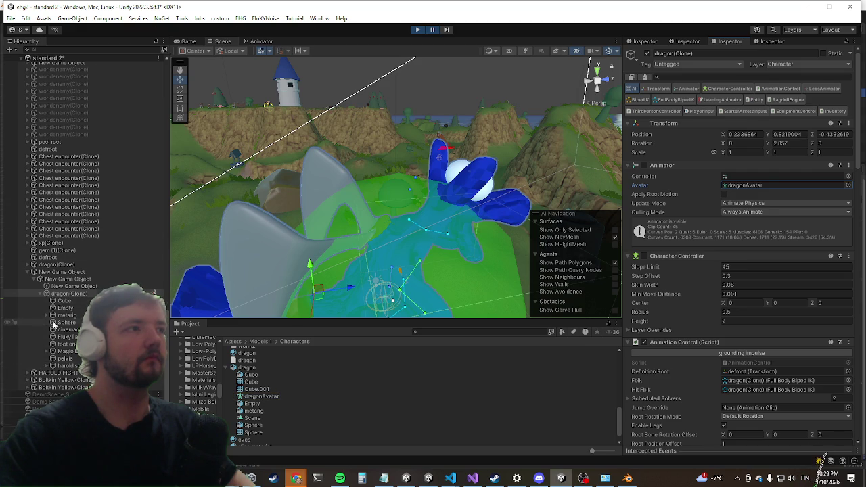
{"action": "scroll", "coordinate": [10, 323], "scroll_direction": "up", "scroll_amount": 8}
{"action": "scroll", "coordinate": [57, 324], "scroll_direction": "down", "scroll_amount": 15}
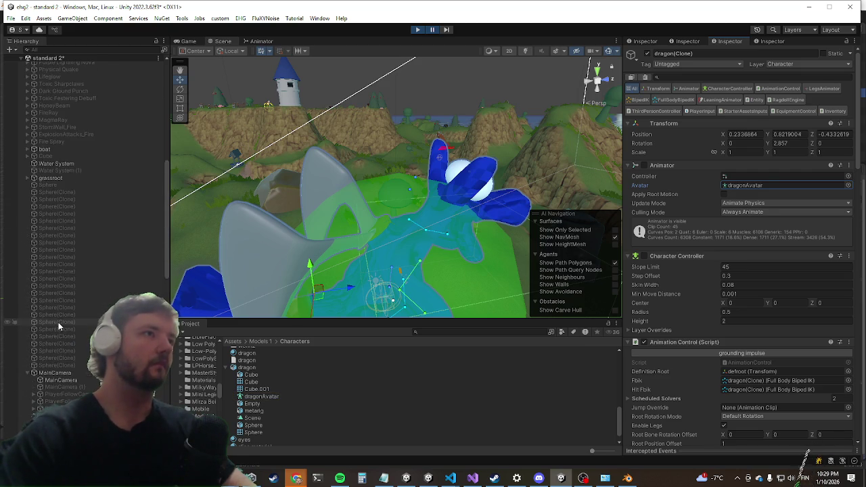
{"action": "scroll", "coordinate": [62, 300], "scroll_direction": "up", "scroll_amount": 8}
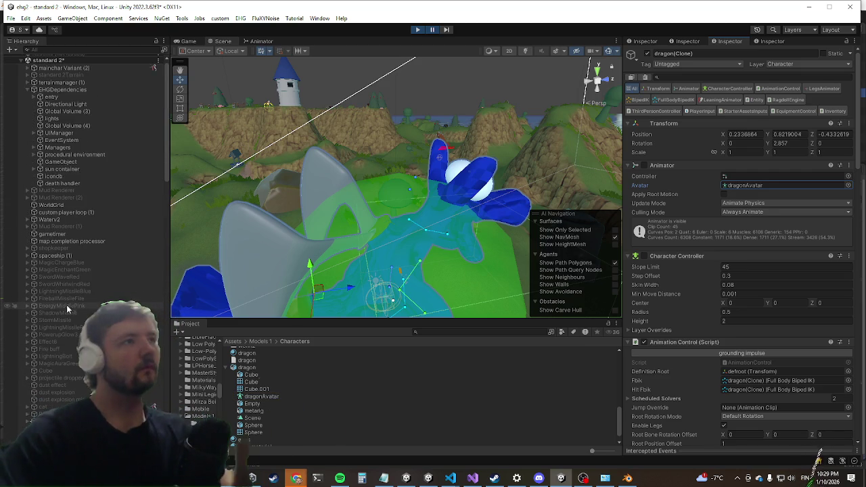
{"action": "scroll", "coordinate": [65, 313], "scroll_direction": "down", "scroll_amount": 15}
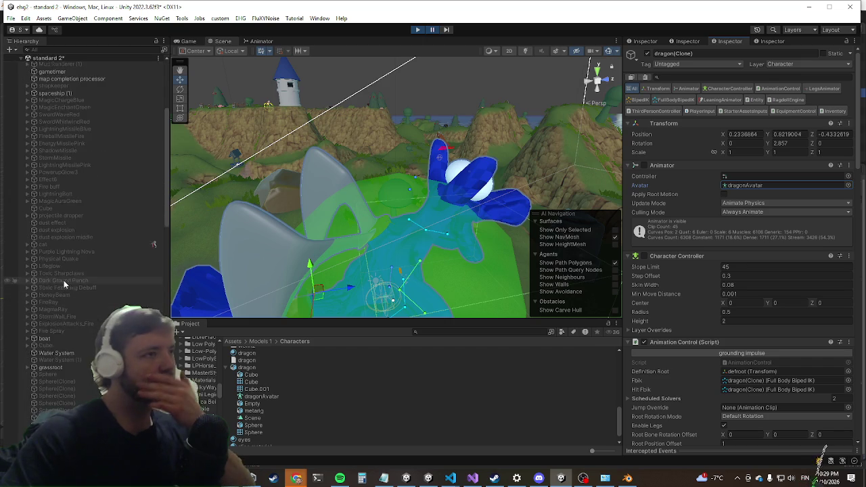
{"action": "scroll", "coordinate": [71, 284], "scroll_direction": "down", "scroll_amount": 10}
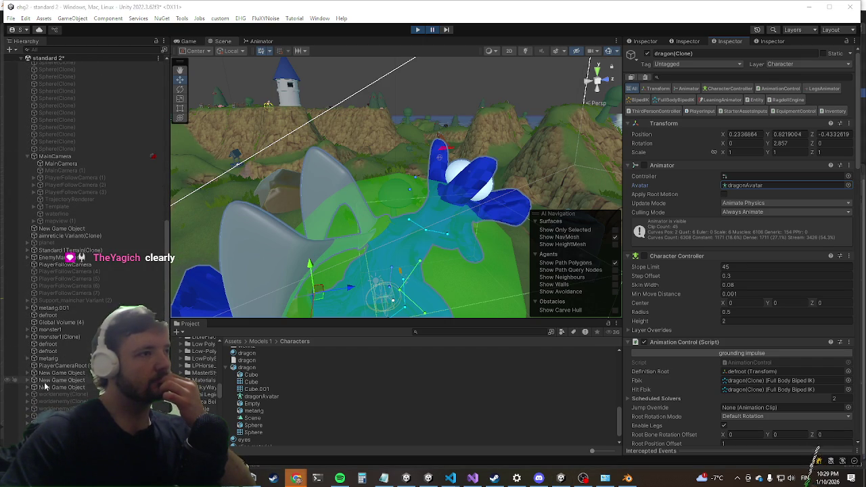
Step: Inspect the New Game Object entries, expanding their children and framing each in the Scene view
{"action": "left_click", "coordinate": [45, 387]}
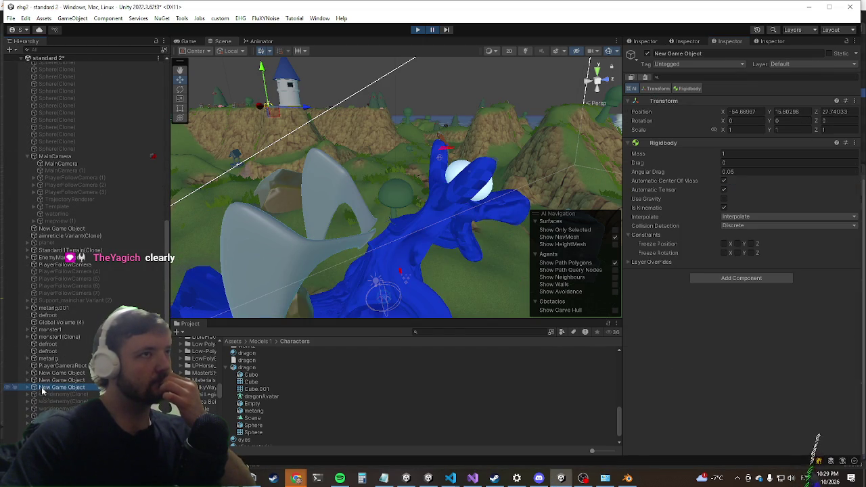
{"action": "left_click", "coordinate": [46, 381]}
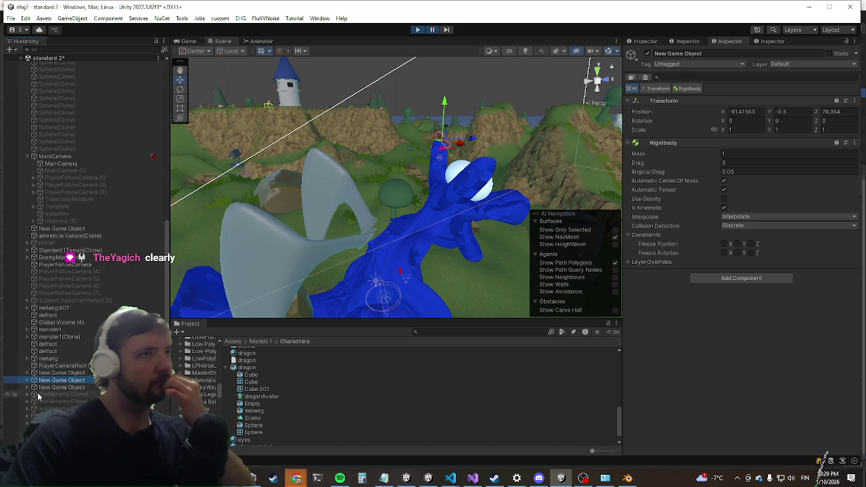
{"action": "left_click", "coordinate": [46, 372]}
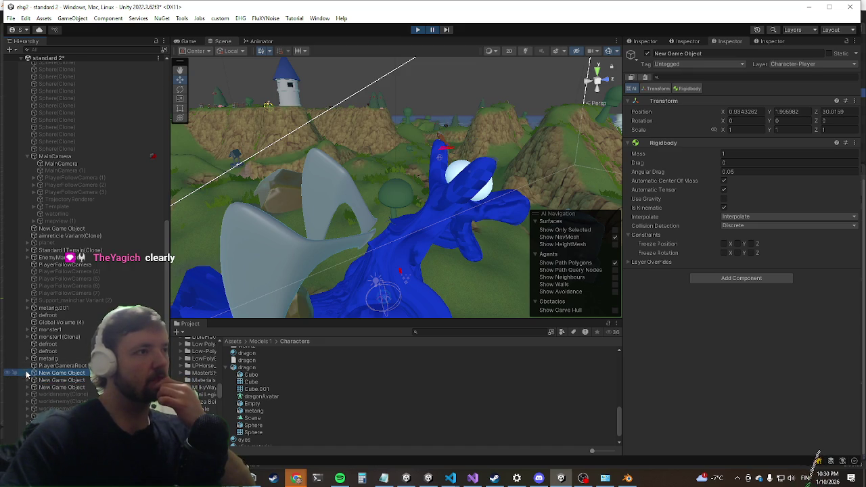
{"action": "left_click_drag", "start_coordinate": [280, 287], "coordinate": [223, 295]}
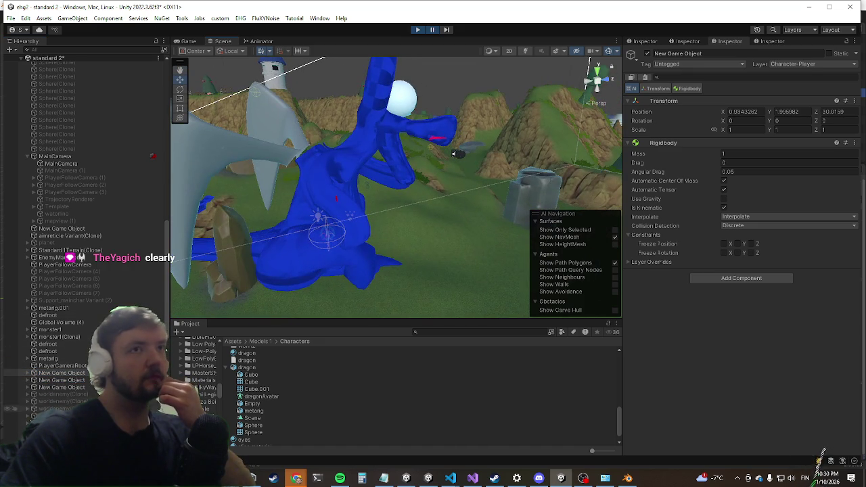
{"action": "left_click", "coordinate": [29, 373]}
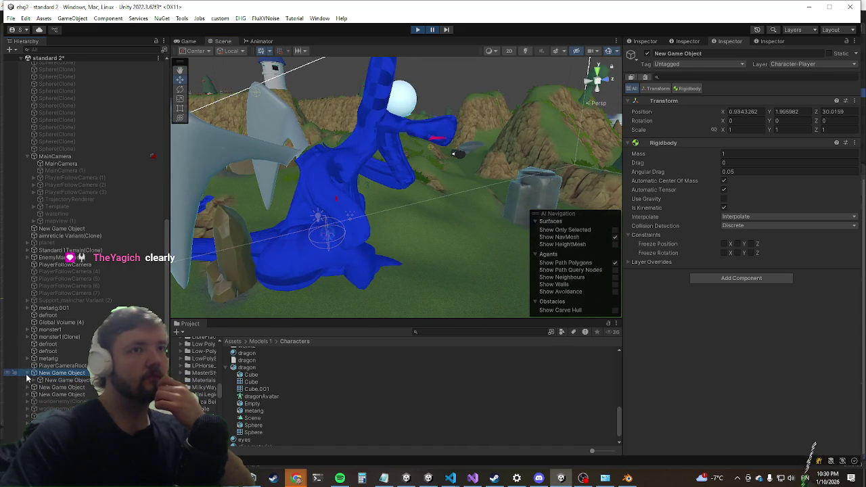
{"action": "left_click", "coordinate": [67, 380]}
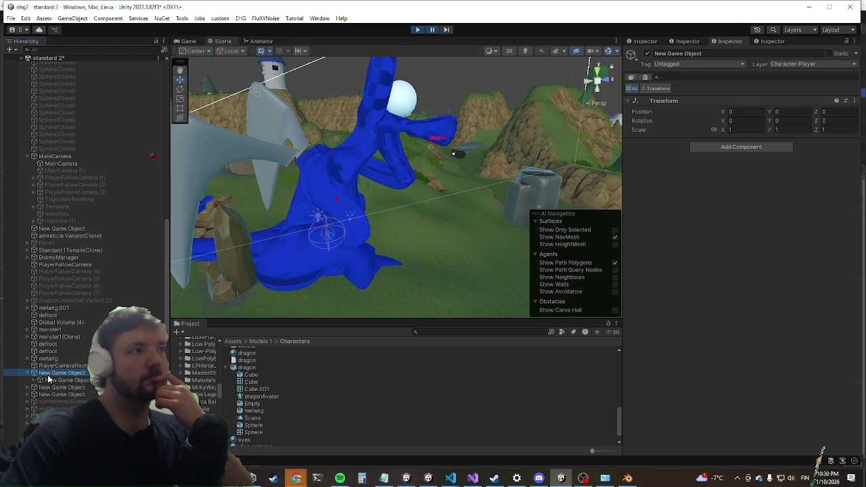
{"action": "double_click", "coordinate": [47, 382]}
{"action": "double_click", "coordinate": [61, 386]}
{"action": "double_click", "coordinate": [61, 394]}
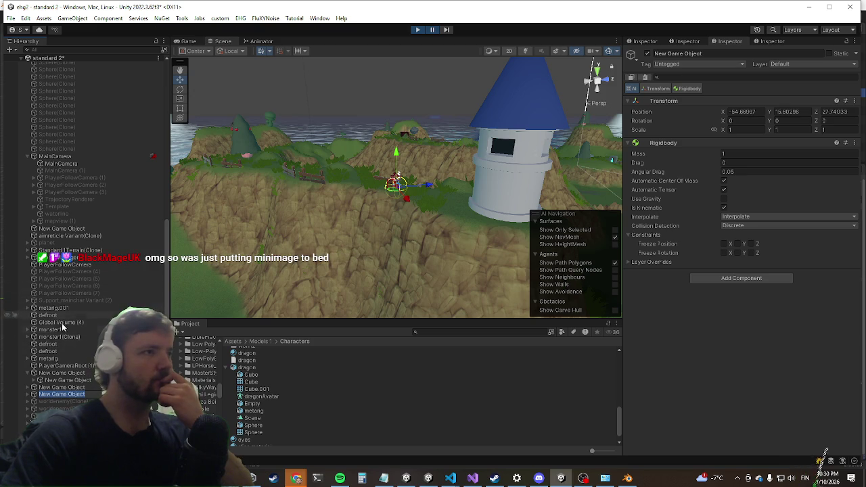
Step: Select the spawned dragon(Clone) under New Game Object and frame it
{"action": "left_click", "coordinate": [46, 358]}
{"action": "scroll", "coordinate": [80, 297], "scroll_direction": "down", "scroll_amount": 5}
{"action": "scroll", "coordinate": [77, 292], "scroll_direction": "down", "scroll_amount": 5}
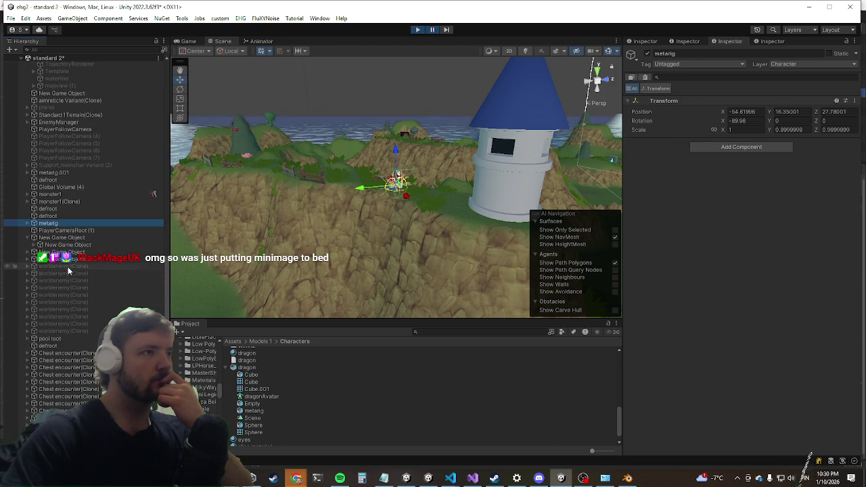
{"action": "scroll", "coordinate": [62, 272], "scroll_direction": "down", "scroll_amount": 6}
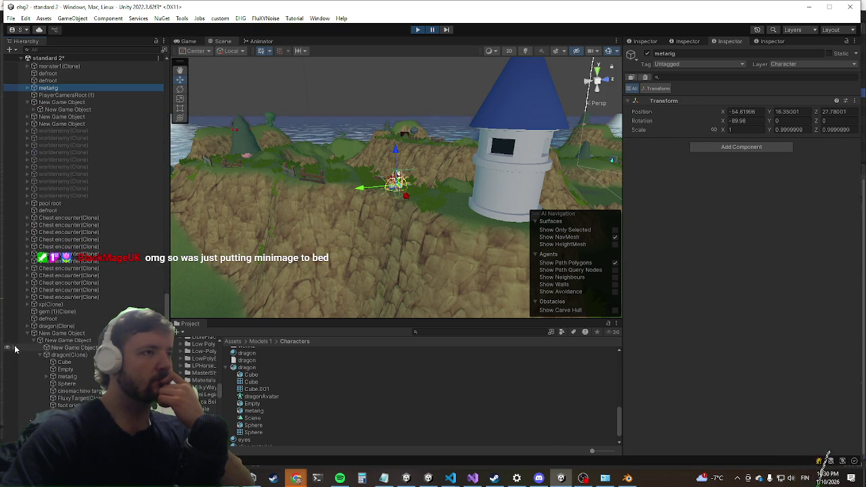
{"action": "left_click", "coordinate": [53, 355]}
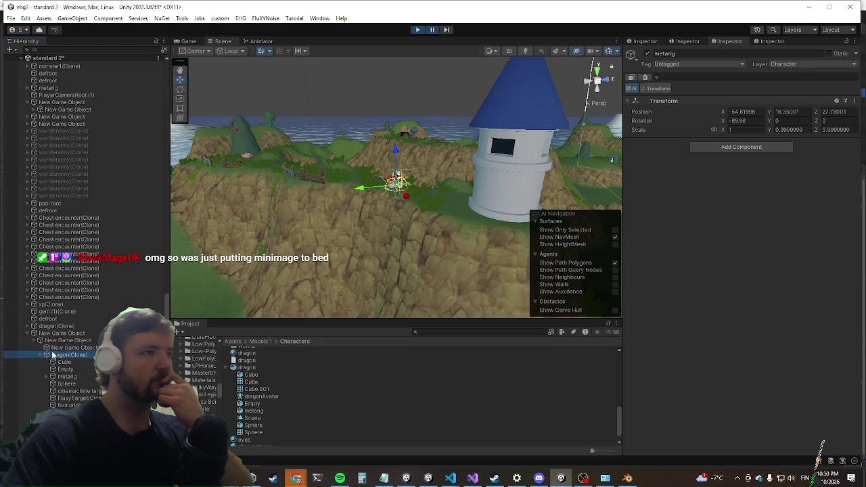
{"action": "double_click", "coordinate": [52, 354]}
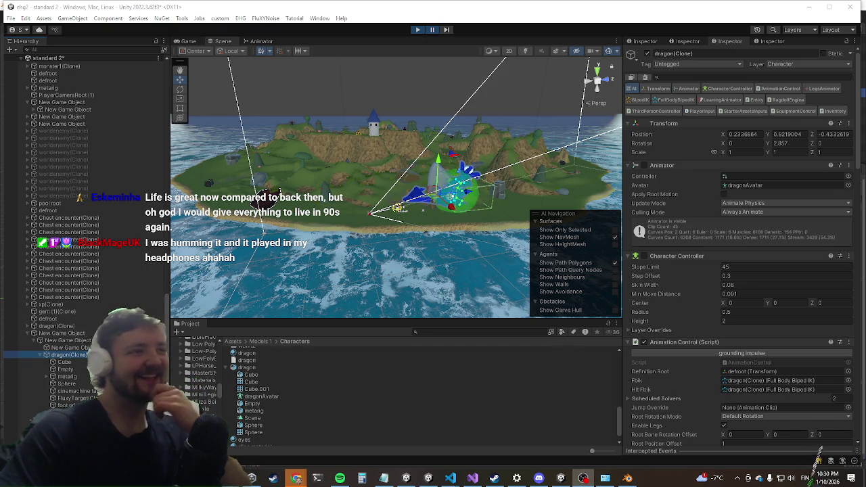
Step: Orbit around the framed dragon, then select its blue Cube body mesh and the child New Game Object
{"action": "double_click", "coordinate": [70, 354]}
{"action": "mouse_move", "coordinate": [370, 183]}
{"action": "left_mouse_down"}
{"action": "mouse_move", "coordinate": [364, 173]}
{"action": "mouse_move", "coordinate": [406, 179]}
{"action": "left_mouse_up"}
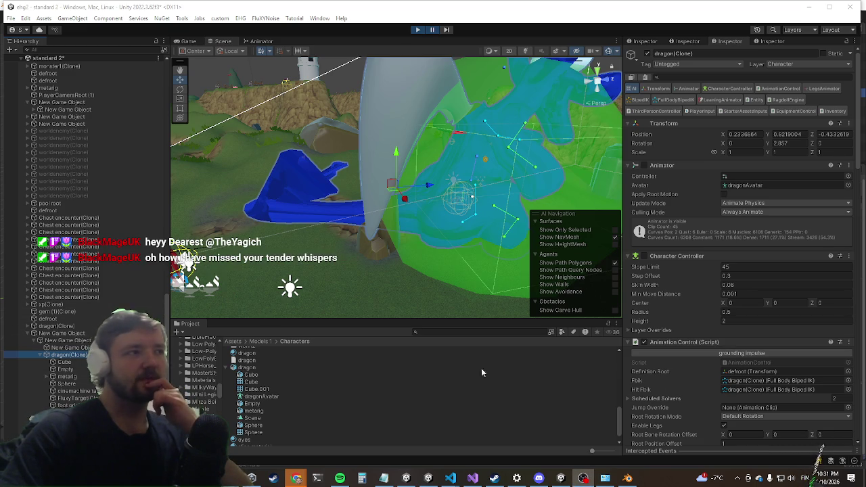
{"action": "mouse_move", "coordinate": [384, 217]}
{"action": "left_mouse_down"}
{"action": "mouse_move", "coordinate": [370, 194]}
{"action": "mouse_move", "coordinate": [408, 141]}
{"action": "mouse_move", "coordinate": [408, 101]}
{"action": "mouse_move", "coordinate": [388, 144]}
{"action": "mouse_move", "coordinate": [398, 161]}
{"action": "left_mouse_up"}
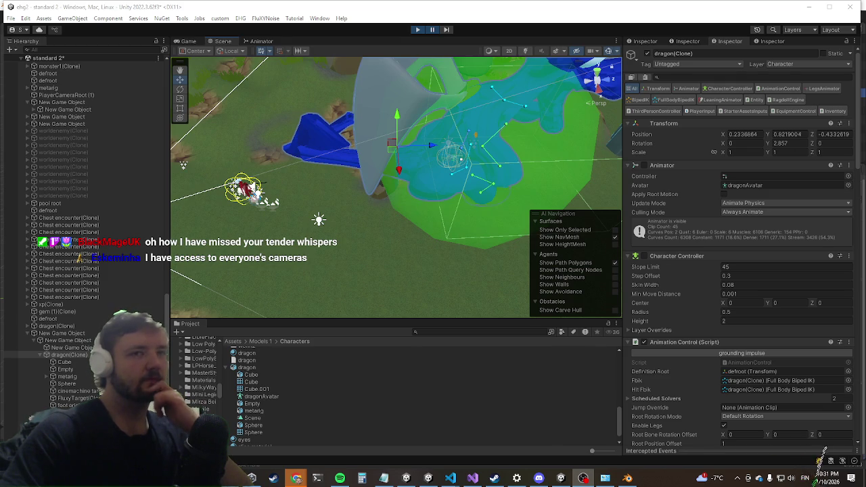
{"action": "mouse_move", "coordinate": [378, 233]}
{"action": "left_mouse_down", "text": "alt"}
{"action": "mouse_move", "coordinate": [429, 234]}
{"action": "mouse_move", "coordinate": [501, 189]}
{"action": "left_mouse_up", "text": "alt"}
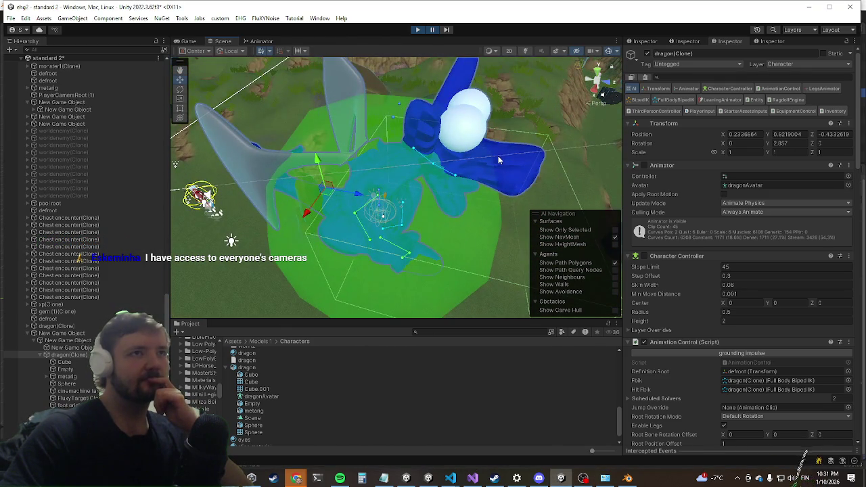
{"action": "left_click", "coordinate": [498, 160]}
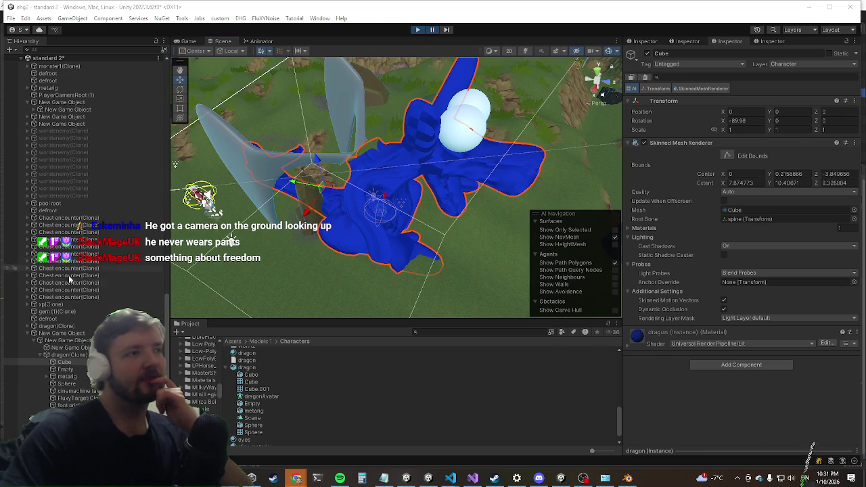
{"action": "left_click", "coordinate": [75, 348]}
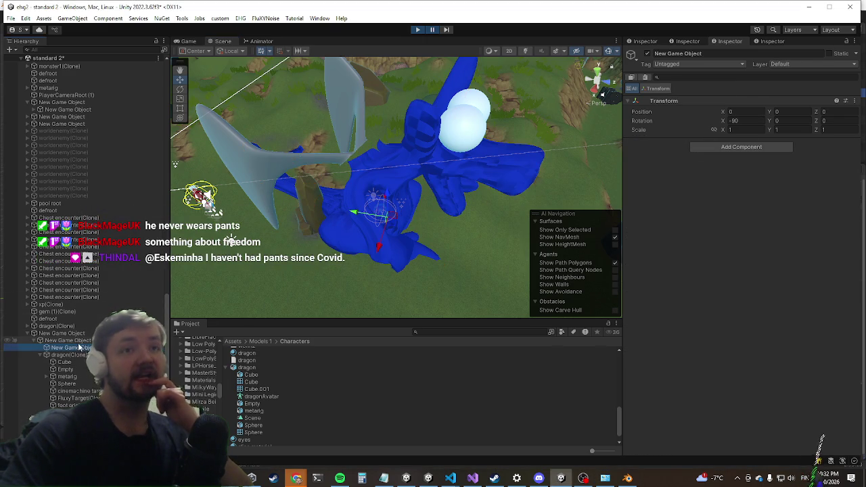
Step: Review the New Game Object and nested dragon(Clone) components, ending on the standalone dragon(Clone)
{"action": "left_click", "coordinate": [57, 325]}
{"action": "left_click", "coordinate": [63, 333]}
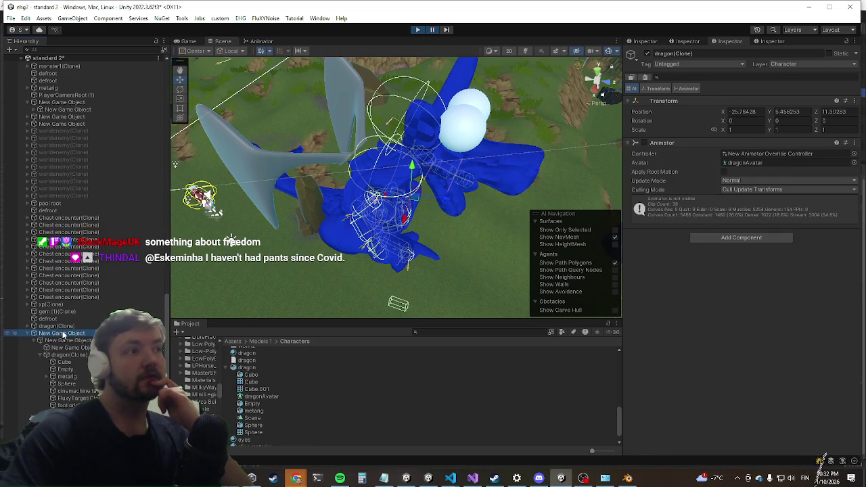
{"action": "left_click", "coordinate": [67, 355]}
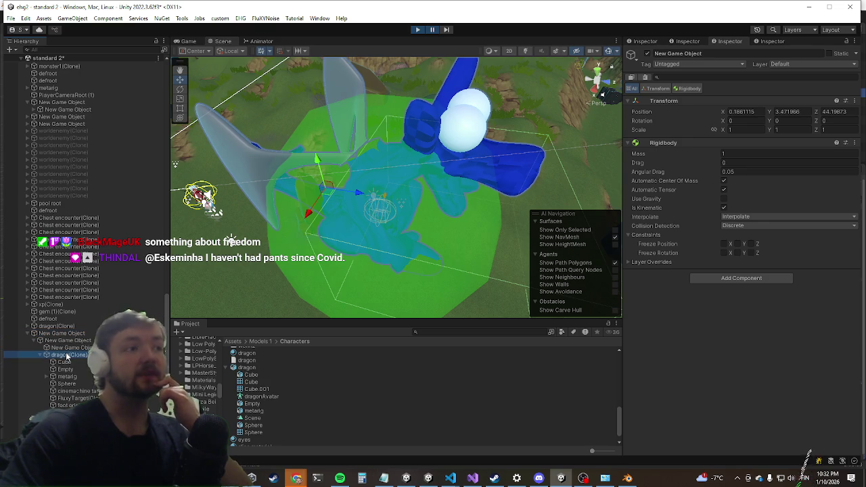
{"action": "scroll", "coordinate": [734, 304], "scroll_direction": "down", "scroll_amount": 10}
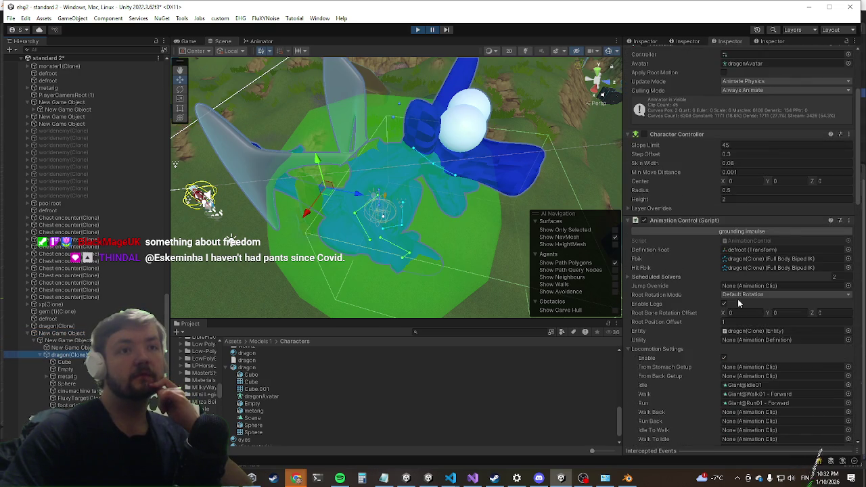
{"action": "scroll", "coordinate": [734, 305], "scroll_direction": "up", "scroll_amount": 10}
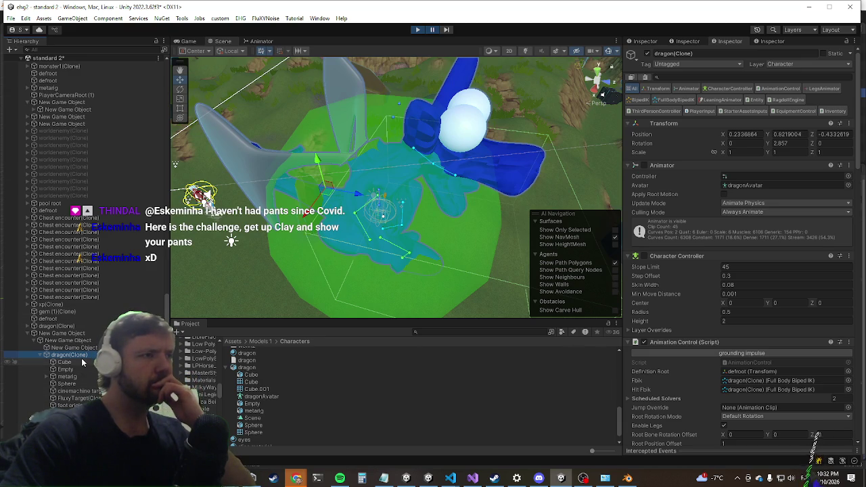
{"action": "scroll", "coordinate": [666, 224], "scroll_direction": "down", "scroll_amount": 5}
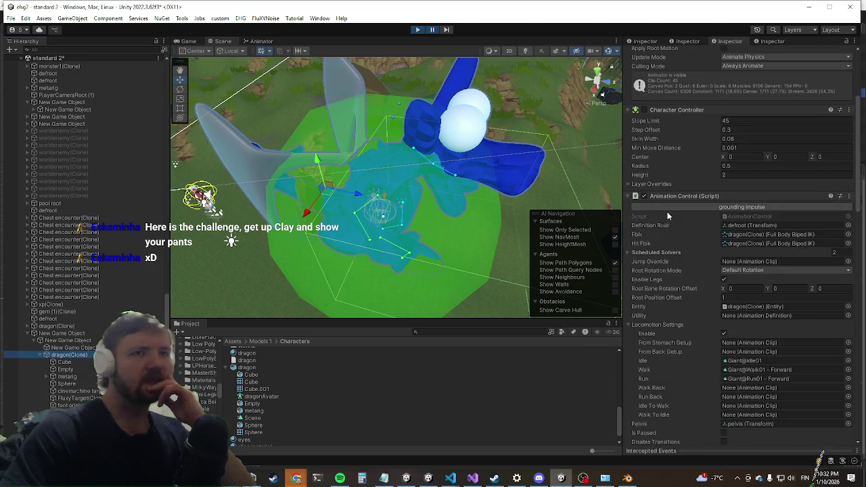
{"action": "scroll", "coordinate": [666, 224], "scroll_direction": "down", "scroll_amount": 10}
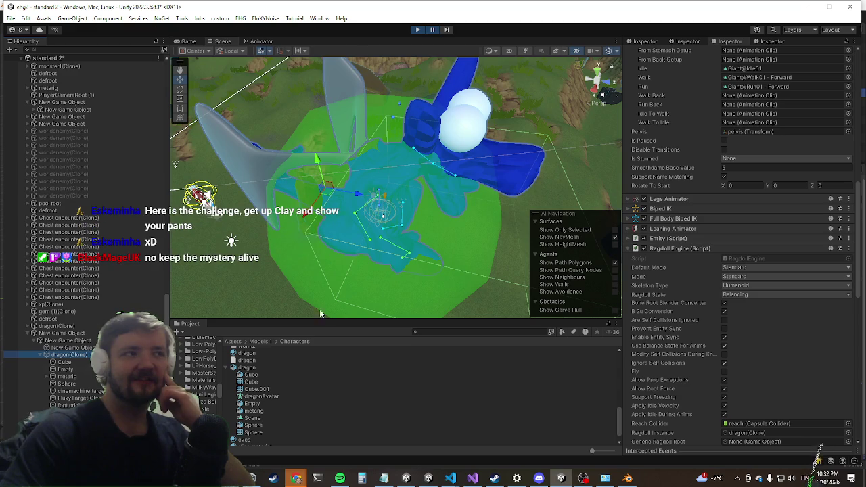
{"action": "scroll", "coordinate": [68, 298], "scroll_direction": "down", "scroll_amount": 2}
{"action": "left_click", "coordinate": [62, 306]}
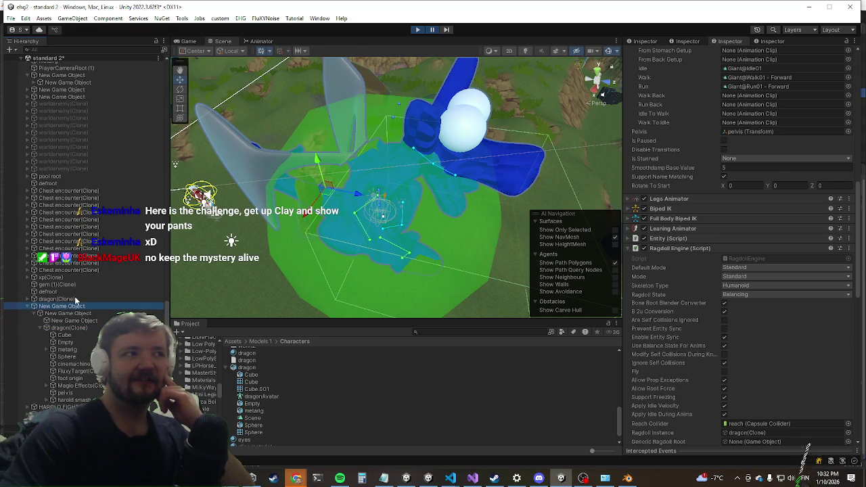
{"action": "left_click", "coordinate": [76, 299]}
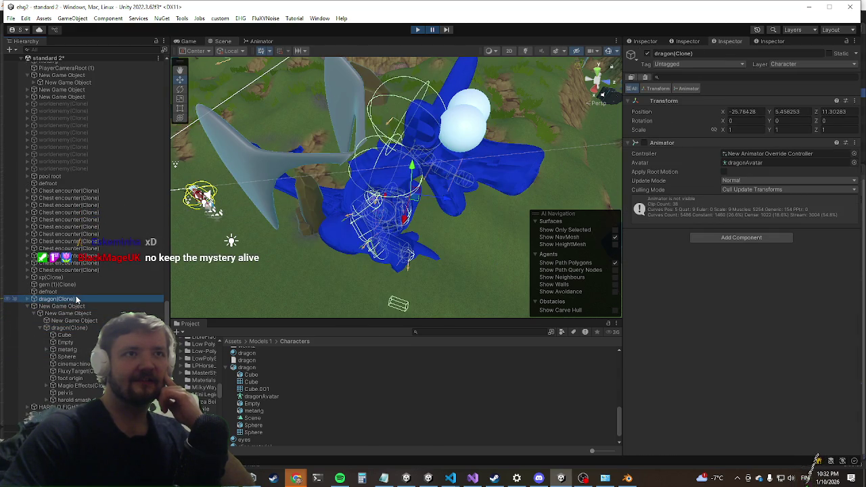
Step: Expand the standalone dragon(Clone), check its metarig's Configurable Joint, then select the nested dragon(Clone)
{"action": "left_click", "coordinate": [29, 299]}
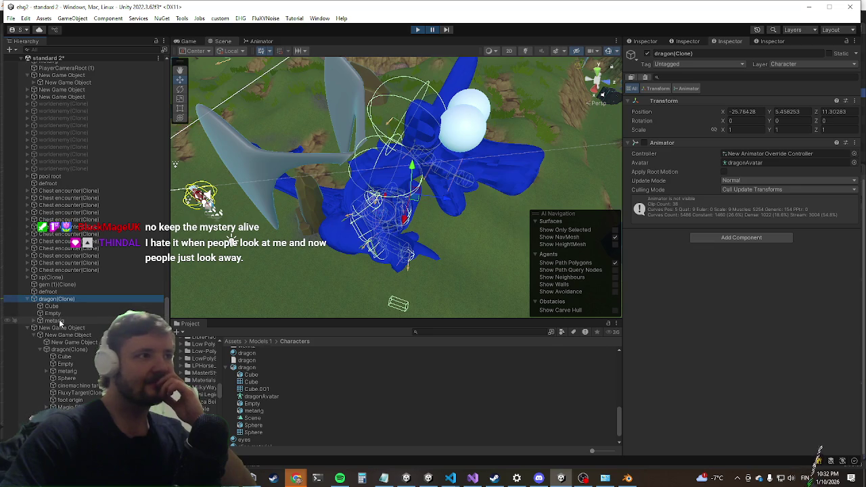
{"action": "left_click", "coordinate": [57, 321]}
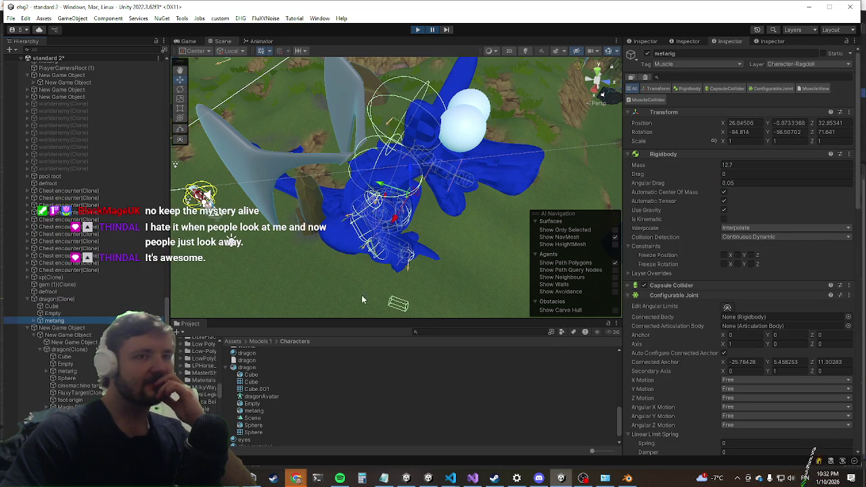
{"action": "scroll", "coordinate": [784, 237], "scroll_direction": "down", "scroll_amount": 3}
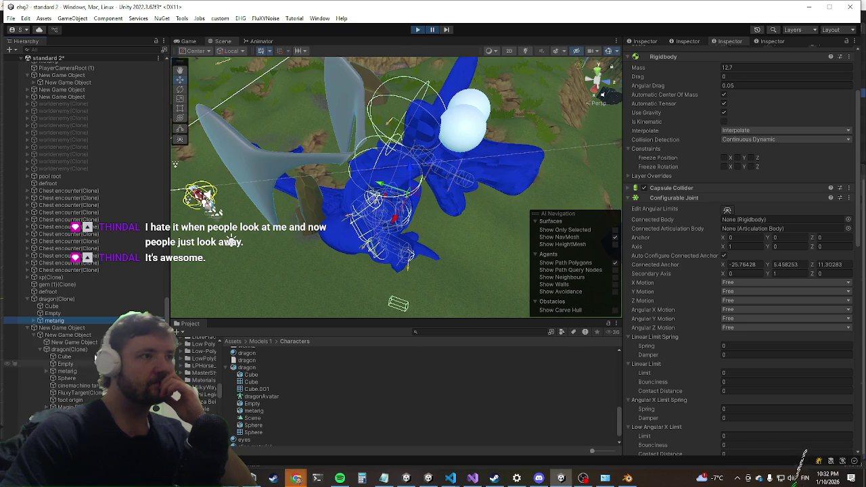
{"action": "left_click", "coordinate": [91, 349]}
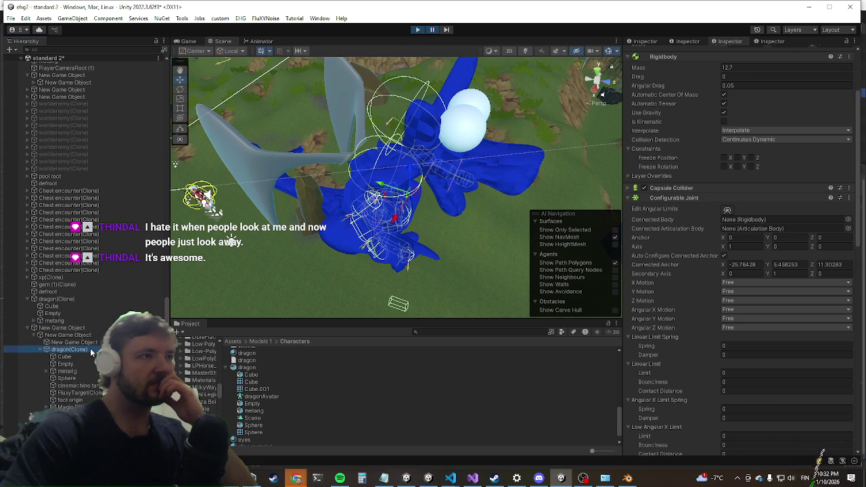
Step: Exit play mode and review the edit-time Hierarchy, including EHGDependencies and MainCamera
{"action": "left_click", "coordinate": [433, 30]}
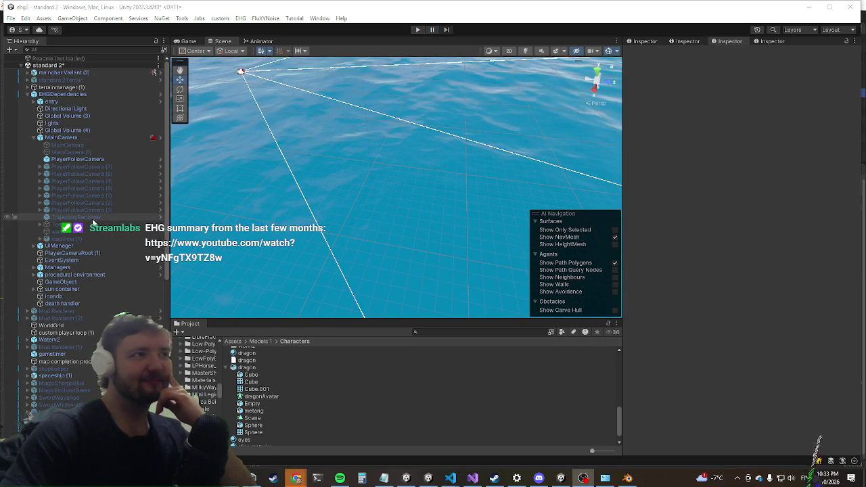
{"action": "scroll", "coordinate": [80, 259], "scroll_direction": "down", "scroll_amount": 2}
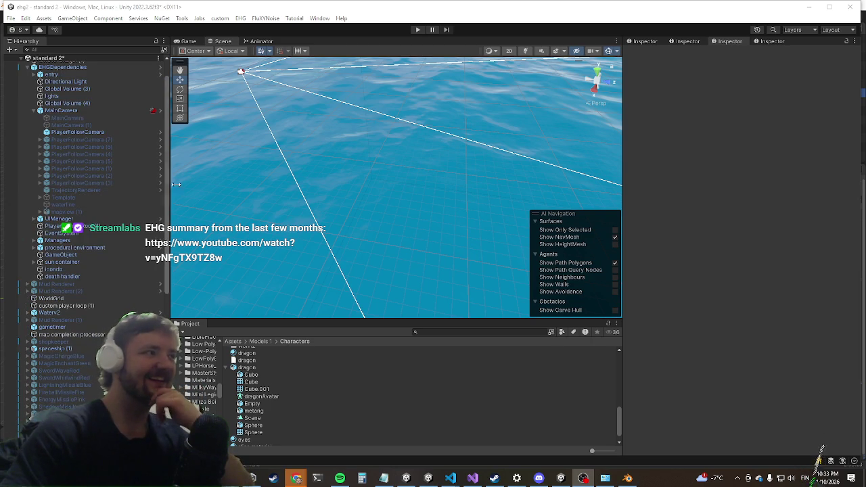
{"action": "scroll", "coordinate": [74, 296], "scroll_direction": "down", "scroll_amount": 8}
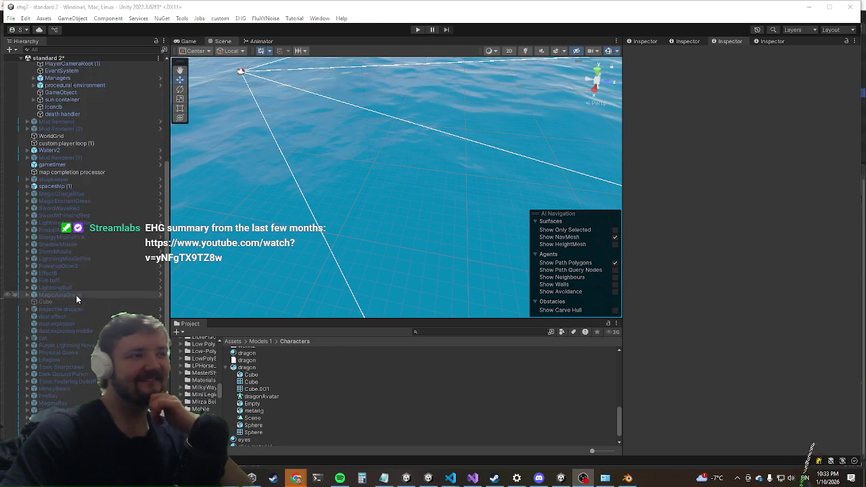
{"action": "scroll", "coordinate": [74, 300], "scroll_direction": "up", "scroll_amount": 10}
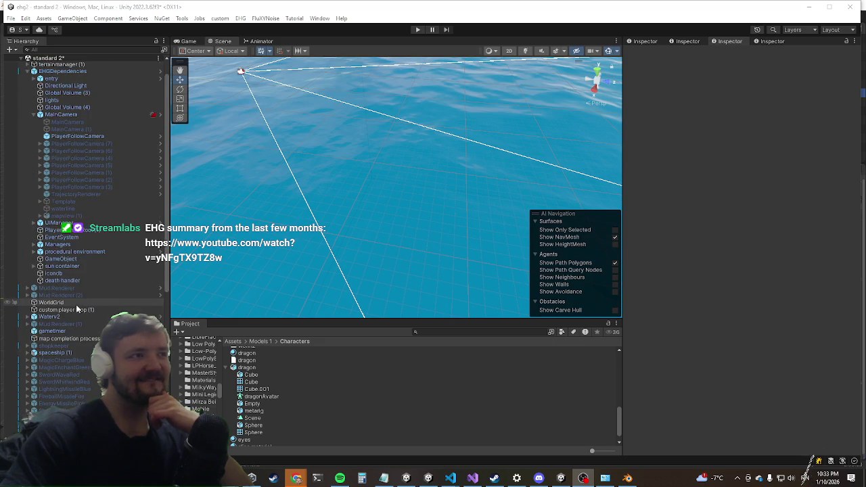
{"action": "left_click", "coordinate": [448, 332]}
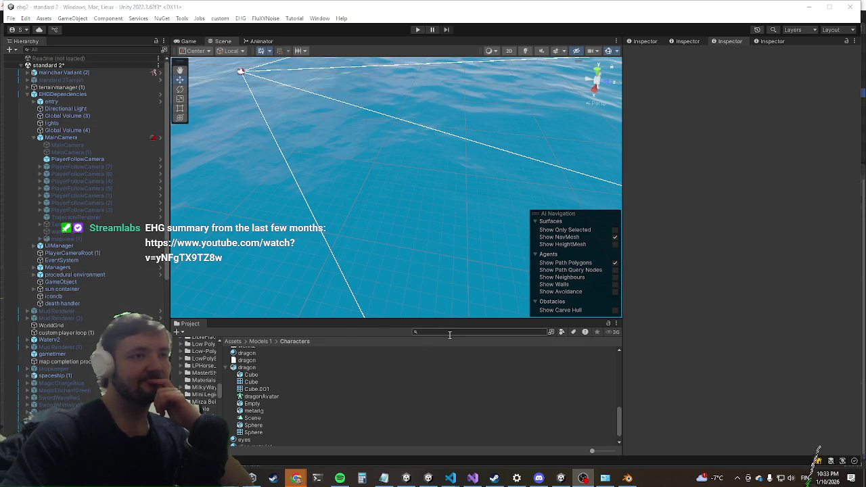
Step: Search the project for 'enemy man' and open the EnemyManager prefab for editing
{"action": "type", "text": "ene"}
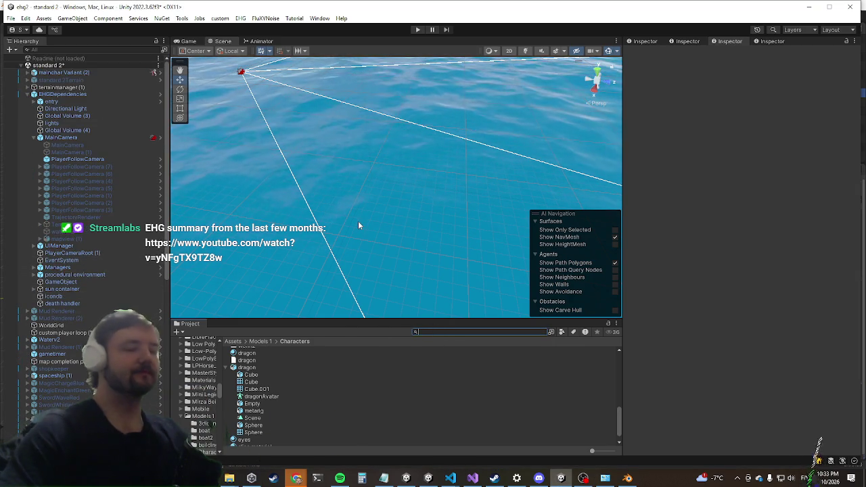
{"action": "type", "text": "my man"}
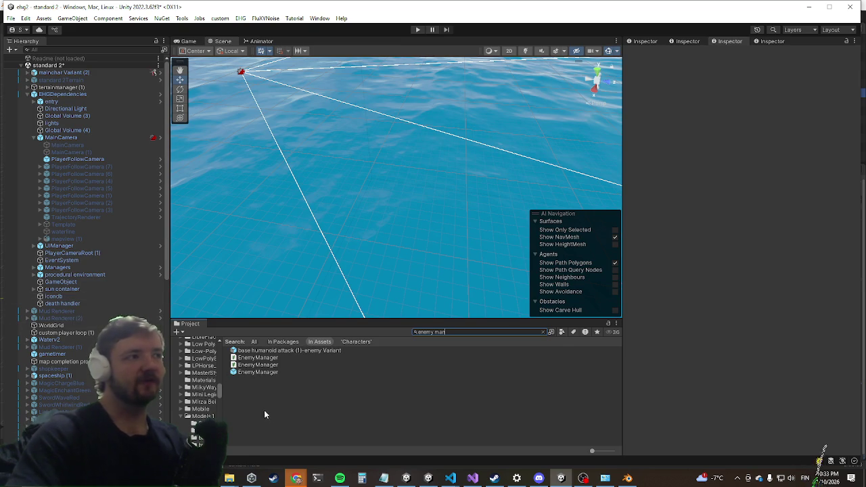
{"action": "left_click", "coordinate": [240, 372]}
{"action": "double_click", "coordinate": [240, 372]}
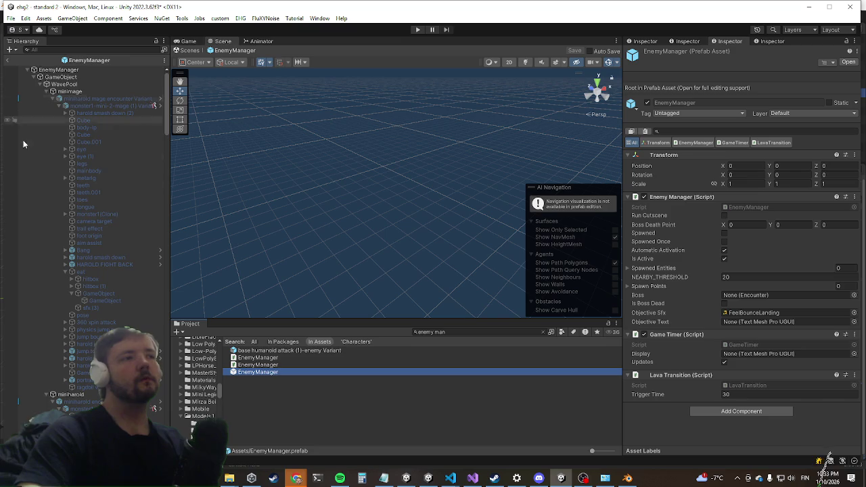
Step: Select the dragon boss object in the prefab to show its Transform and Animator
{"action": "scroll", "coordinate": [93, 239], "scroll_direction": "down", "scroll_amount": 5}
{"action": "scroll", "coordinate": [99, 238], "scroll_direction": "down", "scroll_amount": 10}
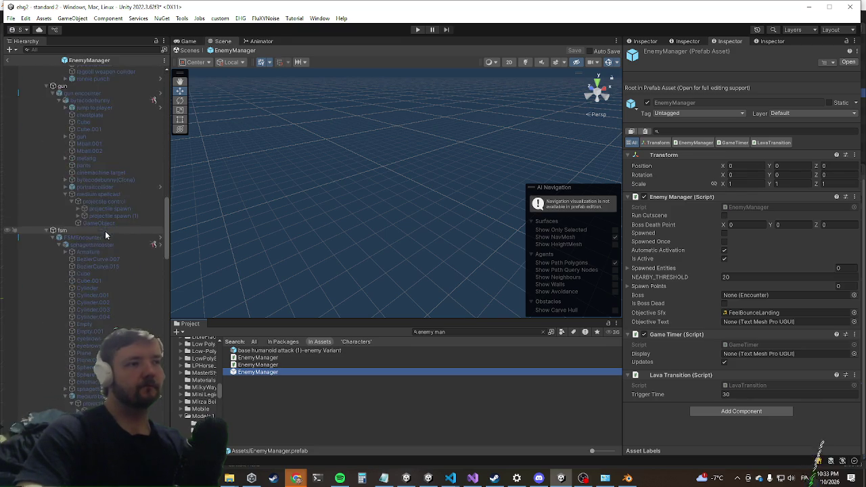
{"action": "scroll", "coordinate": [104, 237], "scroll_direction": "down", "scroll_amount": 10}
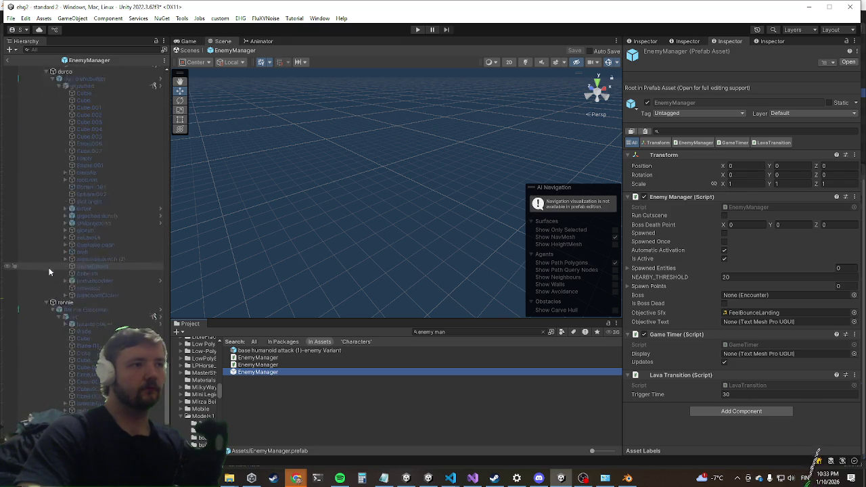
{"action": "scroll", "coordinate": [135, 289], "scroll_direction": "down", "scroll_amount": 4}
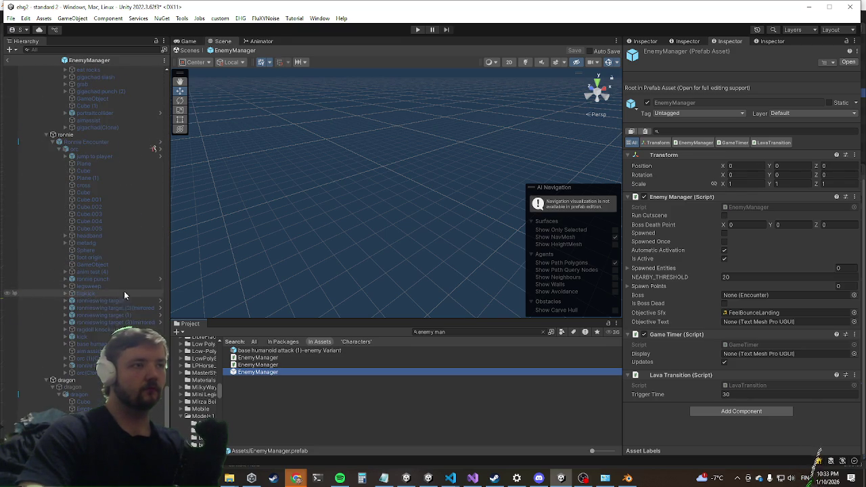
{"action": "left_click", "coordinate": [83, 395]}
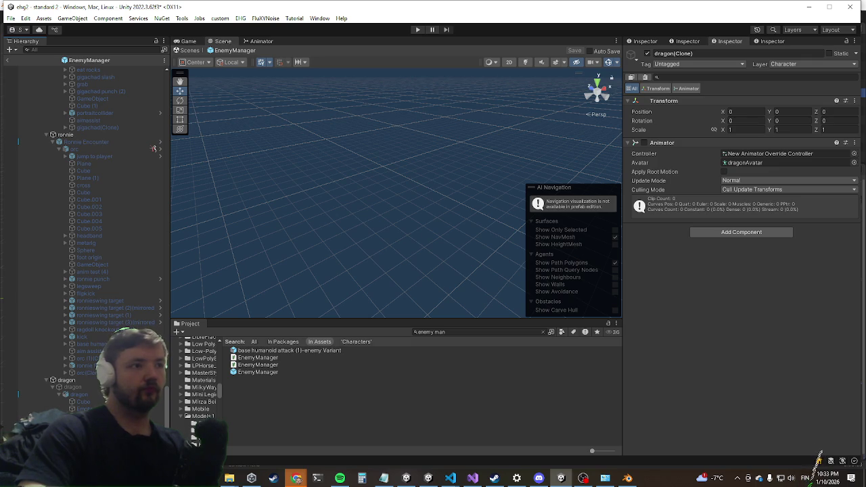
Step: Keep the dragon's Root Rotation Mode at Default Rotation and turn off Bone Root Blender Converter
{"action": "left_click", "coordinate": [89, 395]}
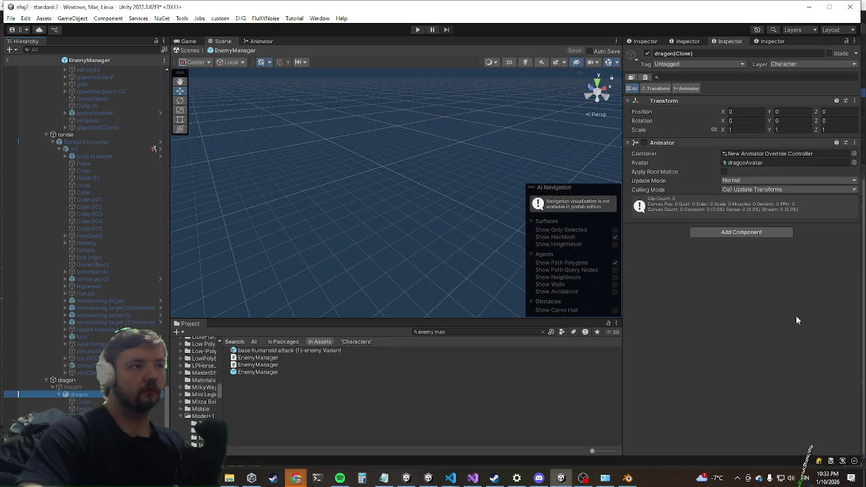
{"action": "scroll", "coordinate": [695, 279], "scroll_direction": "down", "scroll_amount": 10}
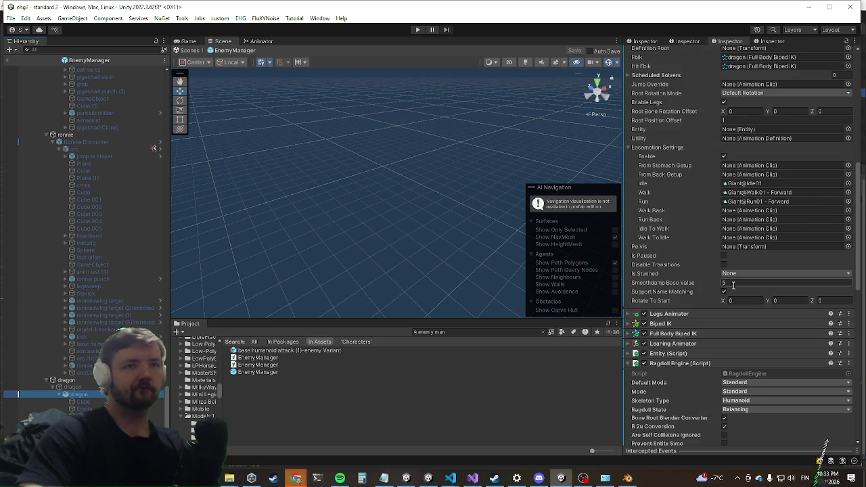
{"action": "scroll", "coordinate": [748, 262], "scroll_direction": "down", "scroll_amount": 10}
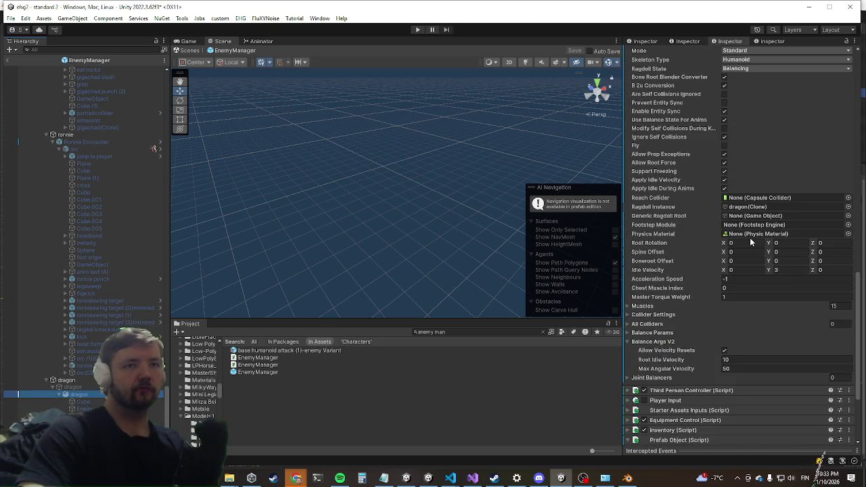
{"action": "scroll", "coordinate": [749, 243], "scroll_direction": "up", "scroll_amount": 15}
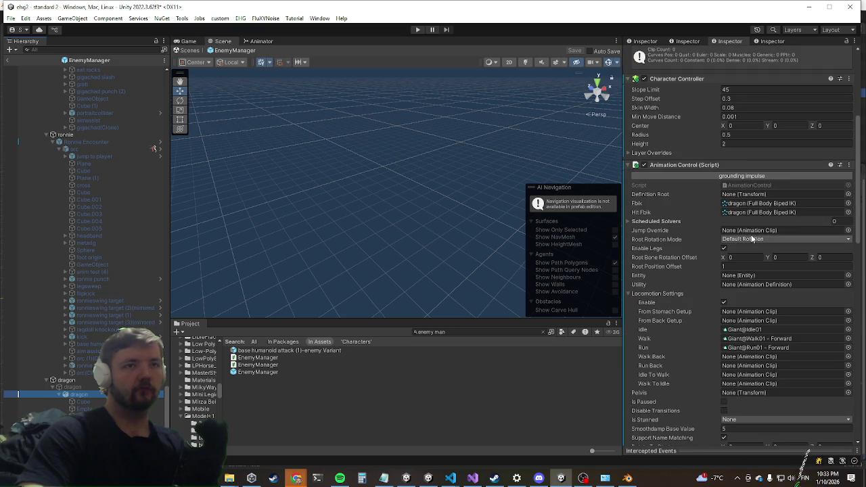
{"action": "left_click", "coordinate": [751, 240]}
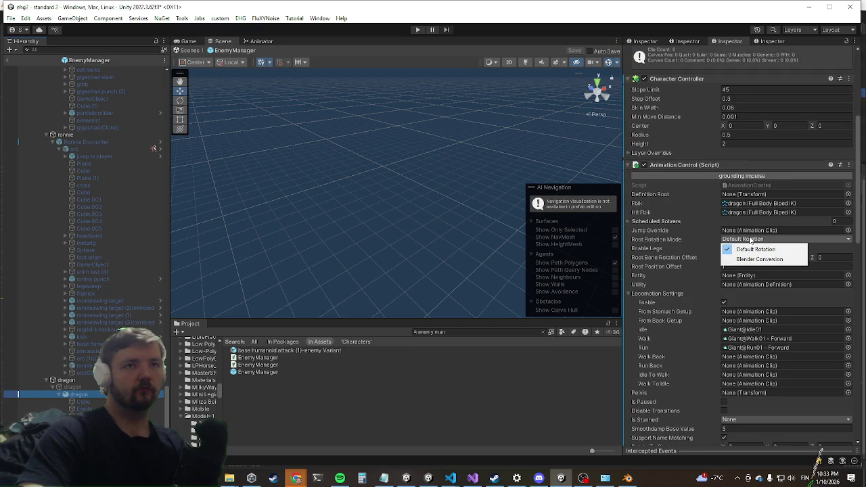
{"action": "left_click", "coordinate": [759, 283]}
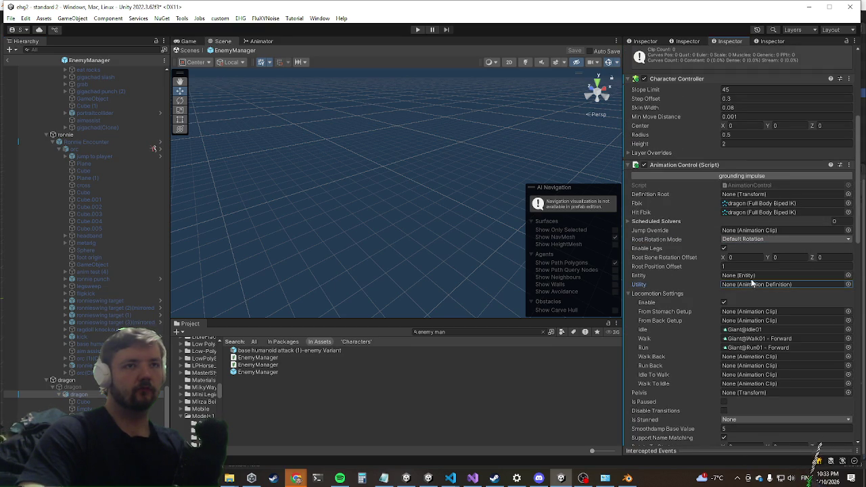
{"action": "scroll", "coordinate": [744, 282], "scroll_direction": "down", "scroll_amount": 8}
{"action": "scroll", "coordinate": [743, 284], "scroll_direction": "down", "scroll_amount": 3}
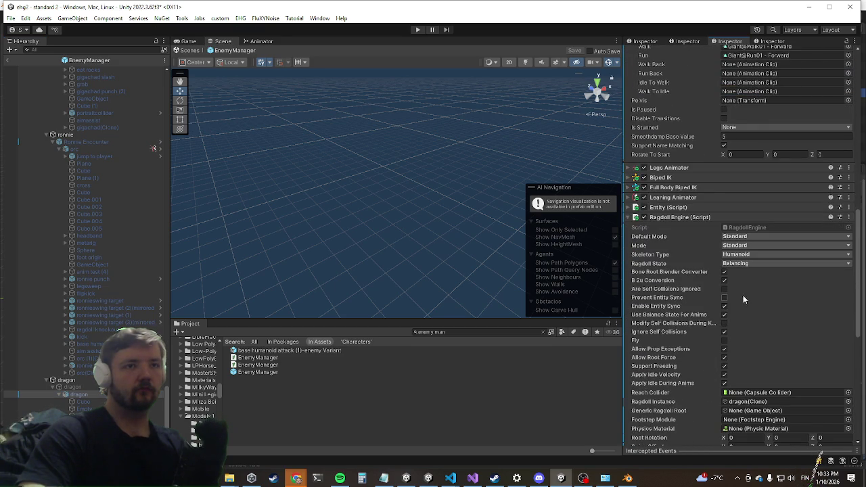
{"action": "left_click", "coordinate": [724, 272]}
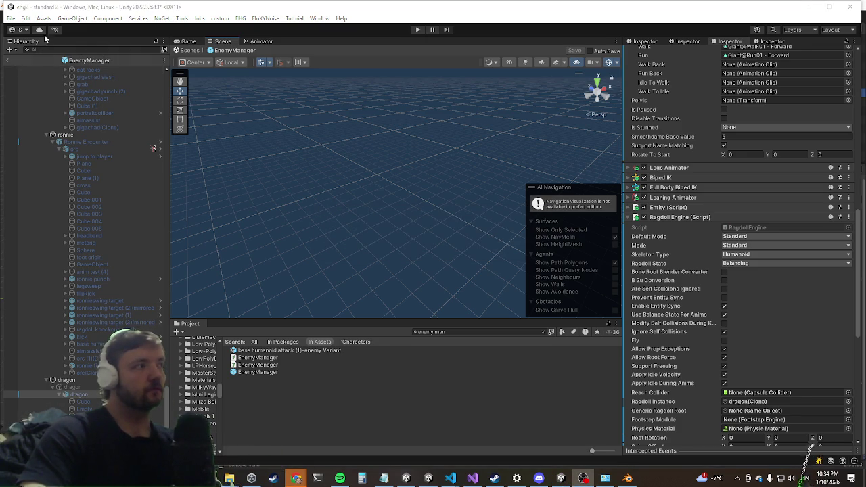
Step: Leave EnemyManager prefab editing and start the game in play mode
{"action": "left_click", "coordinate": [8, 62]}
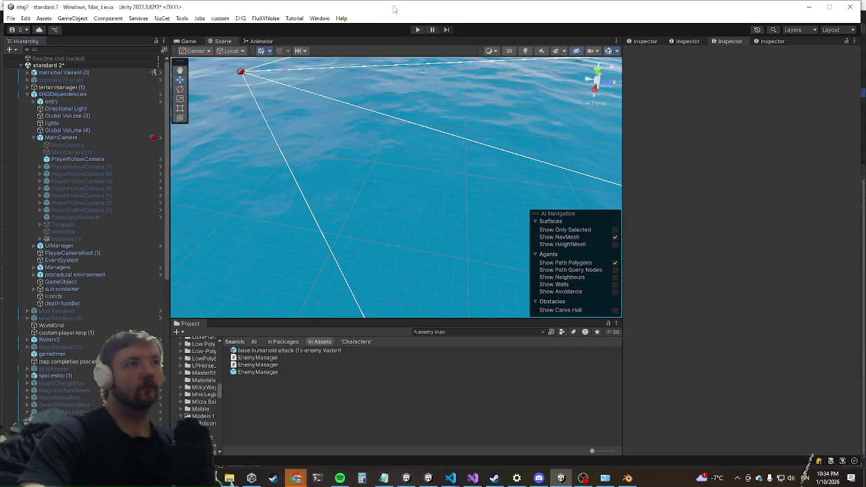
{"action": "left_click", "coordinate": [419, 30]}
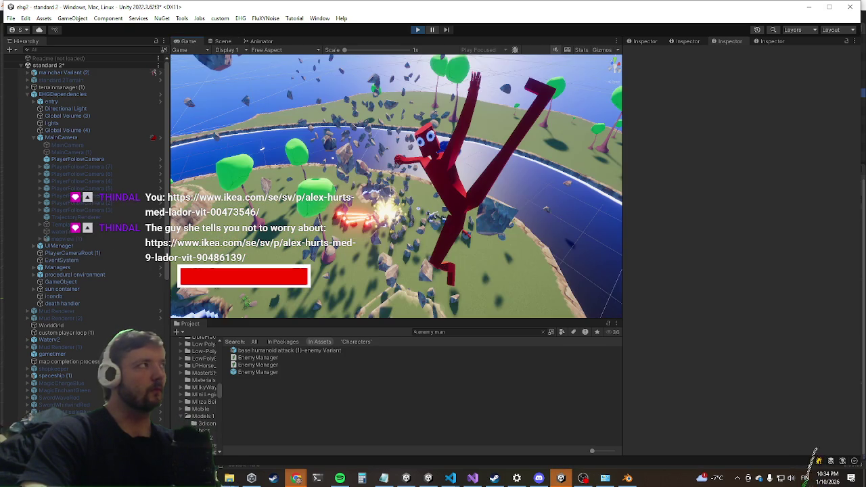
Step: In Chrome, merge the 9-drawer ALEX product page into the main window's tabs
{"action": "key", "text": "alt+Tab"}
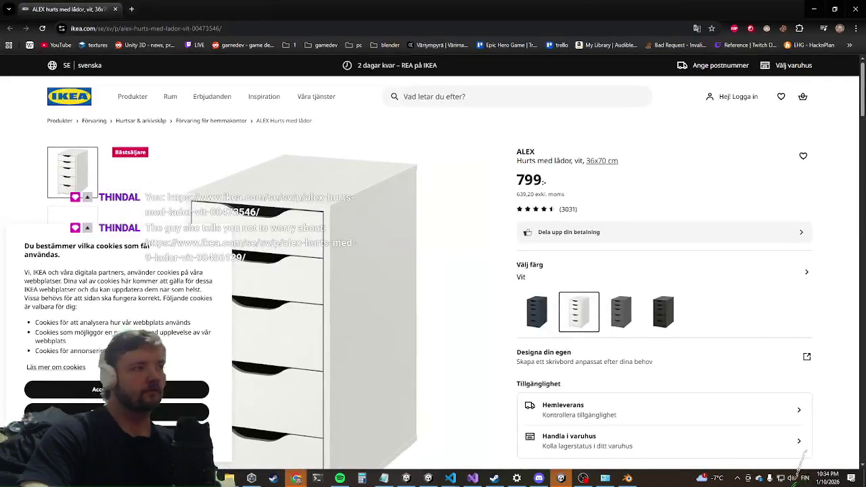
{"action": "key", "text": "alt+Tab"}
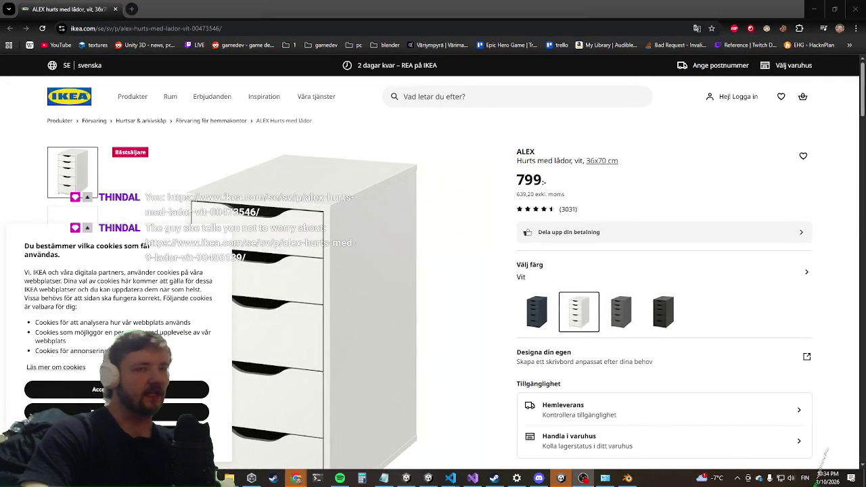
{"action": "scroll", "coordinate": [284, 183], "scroll_direction": "down", "scroll_amount": 5}
{"action": "scroll", "coordinate": [283, 183], "scroll_direction": "up", "scroll_amount": 5}
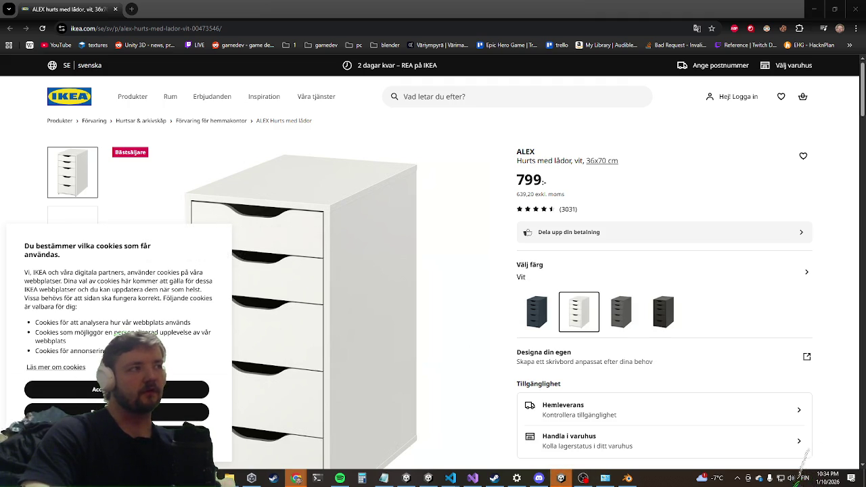
{"action": "mouse_move", "coordinate": [3, 198]}
{"action": "left_mouse_down"}
{"action": "mouse_move", "coordinate": [75, 199]}
{"action": "mouse_move", "coordinate": [179, 9]}
{"action": "left_mouse_up"}
{"action": "scroll", "coordinate": [178, 414], "scroll_direction": "down", "scroll_amount": 5}
{"action": "scroll", "coordinate": [177, 353], "scroll_direction": "up", "scroll_amount": 5}
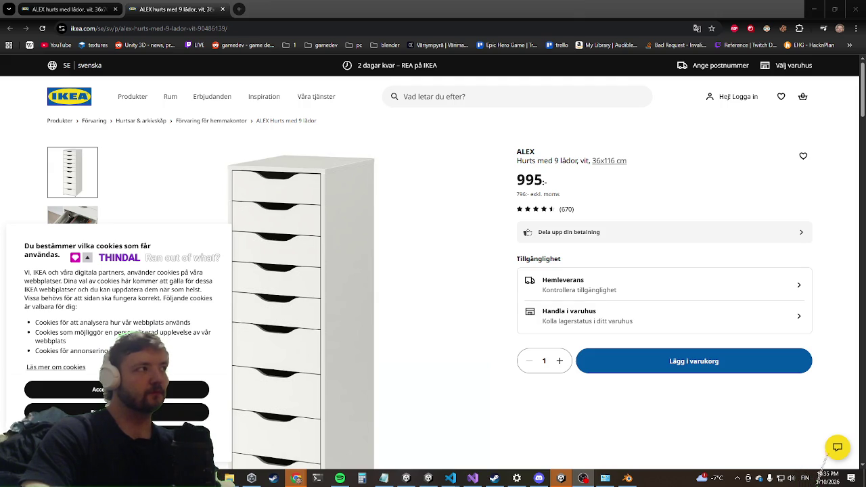
Step: Compare the two ALEX product pages' photos and 799 price, then return to Unity
{"action": "left_click", "coordinate": [470, 336]}
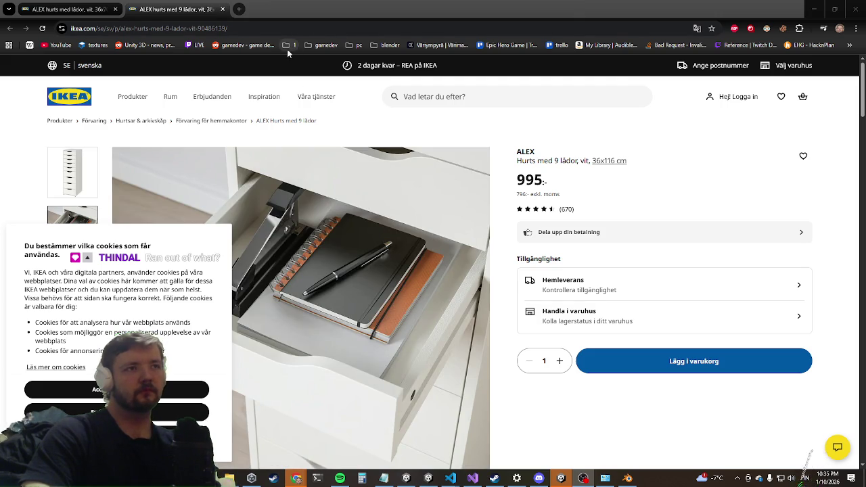
{"action": "left_click", "coordinate": [75, 9]}
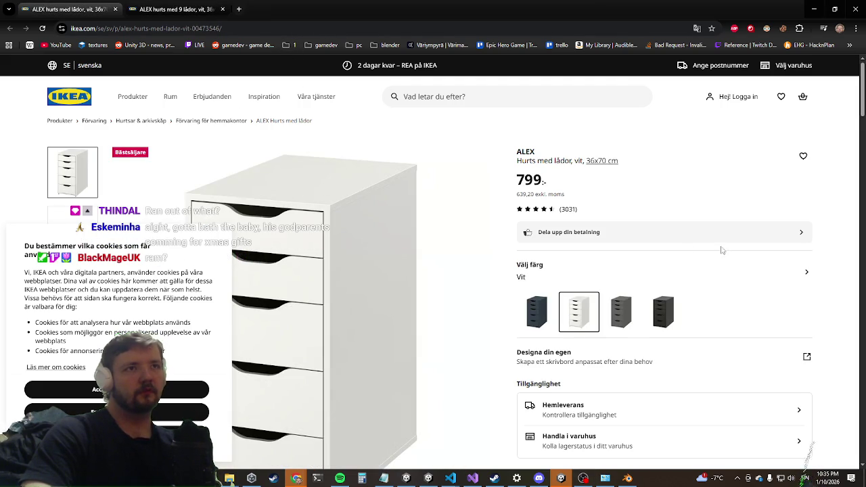
{"action": "left_click_drag", "start_coordinate": [543, 180], "coordinate": [513, 181]}
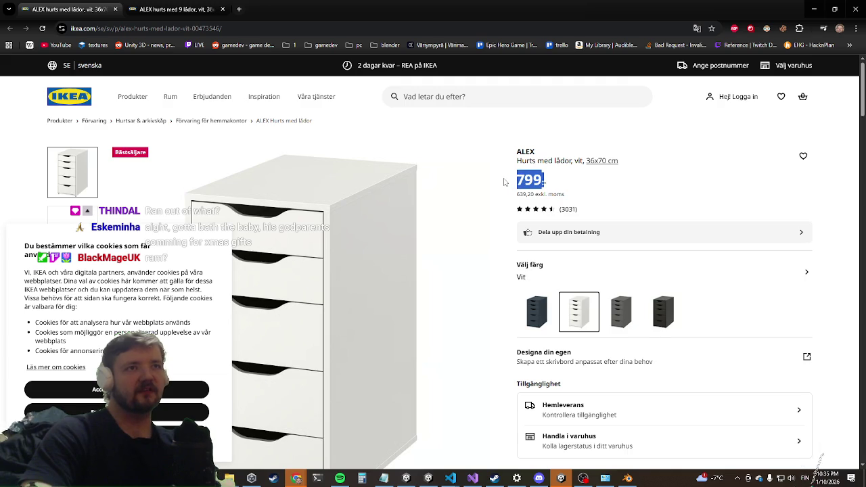
{"action": "scroll", "coordinate": [443, 194], "scroll_direction": "down", "scroll_amount": 3}
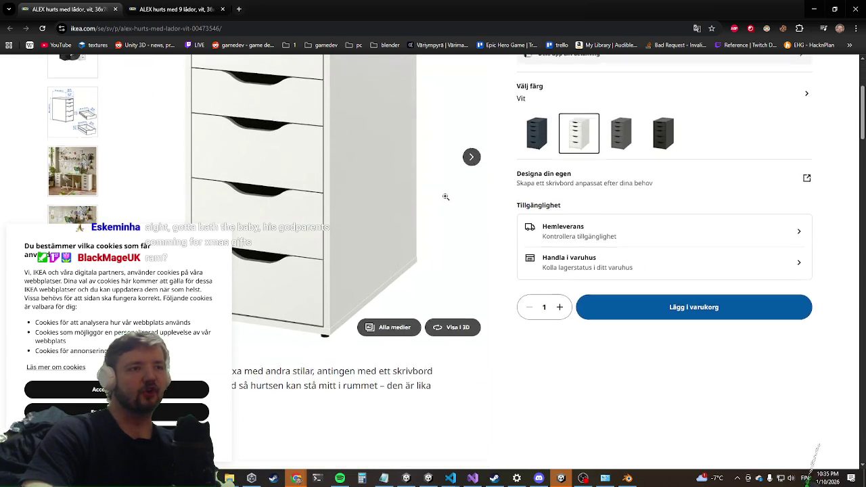
{"action": "scroll", "coordinate": [444, 195], "scroll_direction": "up", "scroll_amount": 3}
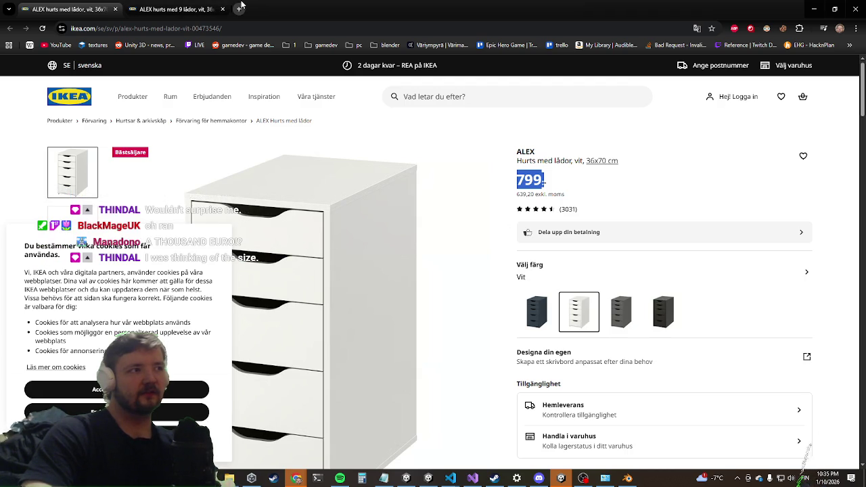
{"action": "left_click", "coordinate": [240, 8]}
{"action": "left_click", "coordinate": [200, 8]}
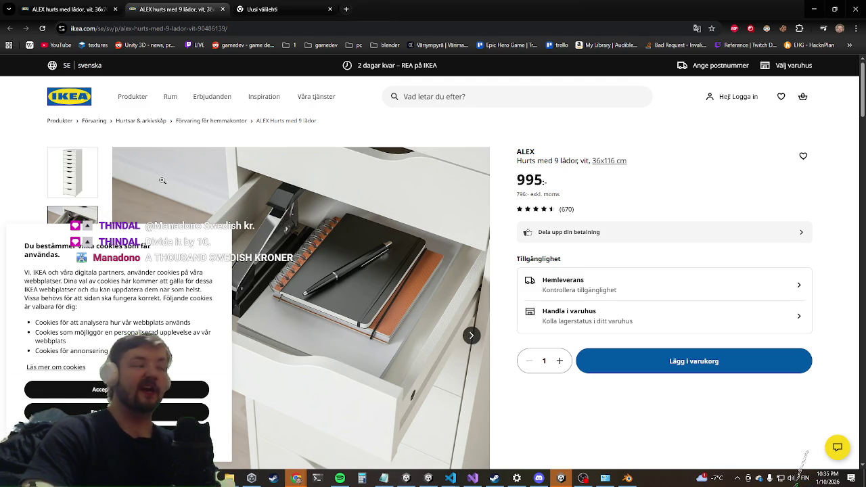
{"action": "left_click", "coordinate": [65, 196]}
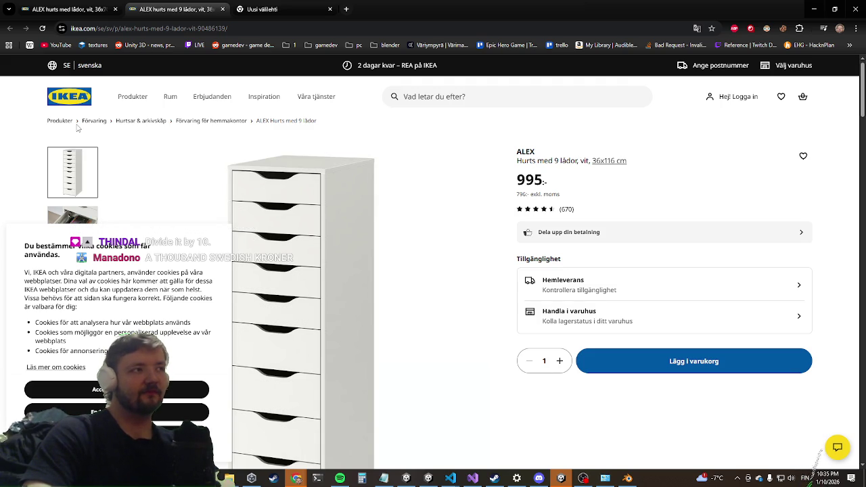
{"action": "key", "text": "alt+Tab"}
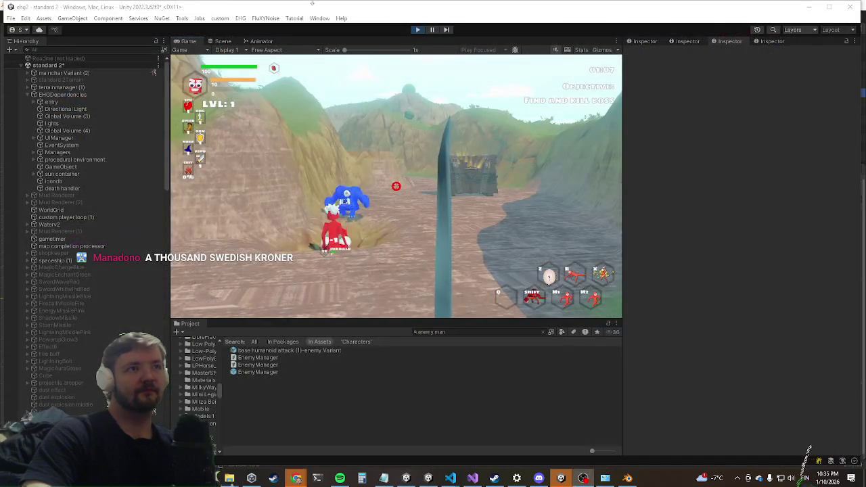
Step: Maximize the Game view and run the hero across the grassy cliff toward the sea
{"action": "key", "text": "shift+space"}
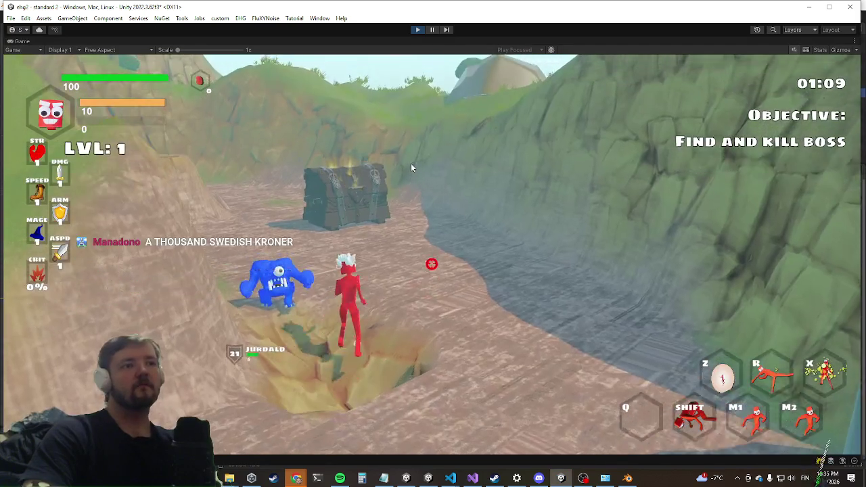
{"action": "key", "text": "w"}
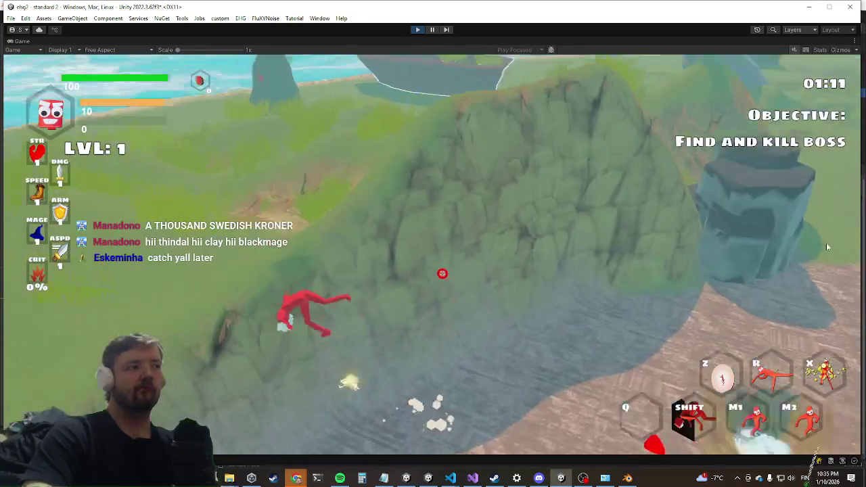
{"action": "key", "text": "w"}
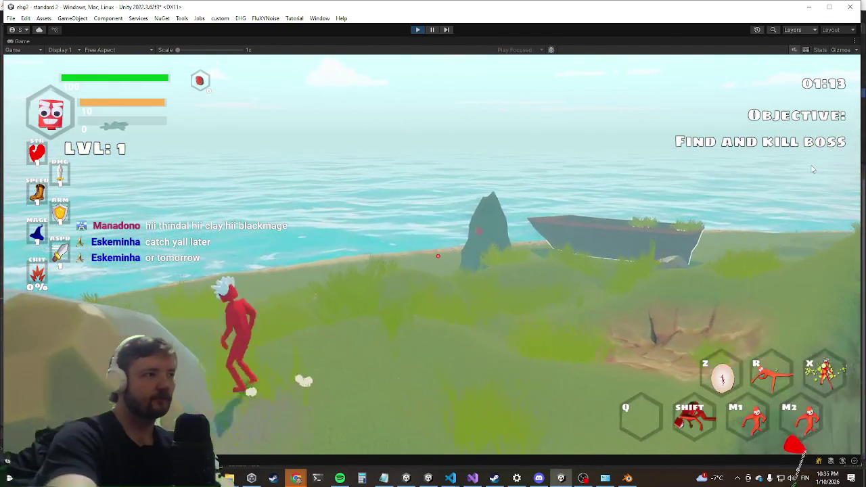
{"action": "key", "text": "a"}
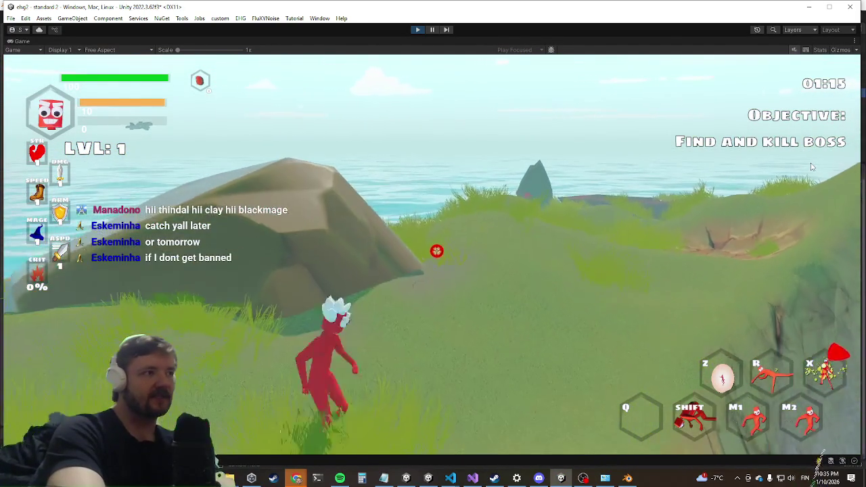
{"action": "key", "text": "w"}
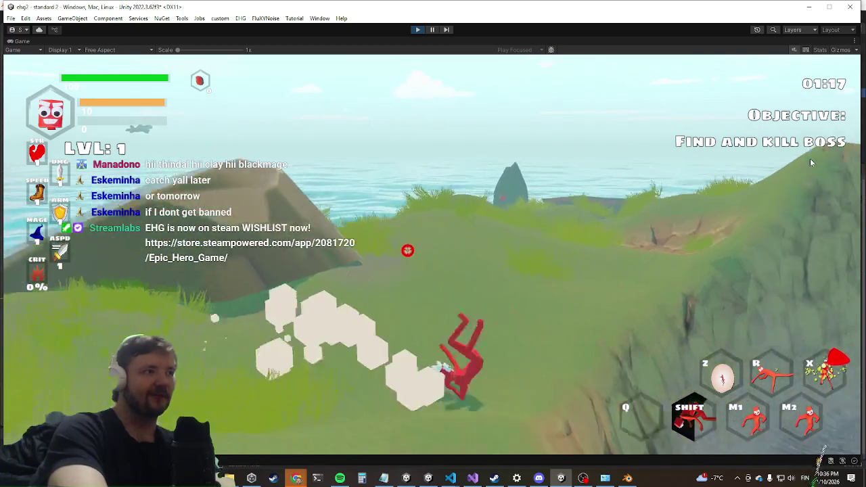
{"action": "key", "text": "shift"}
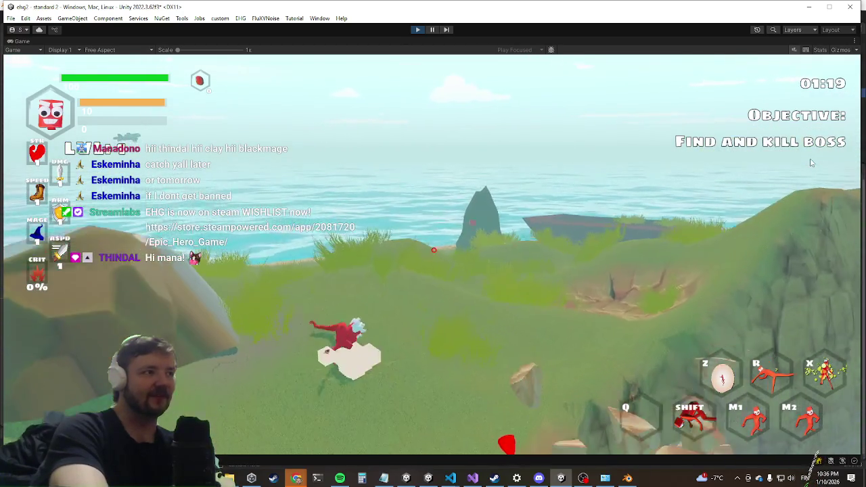
Step: Run the killwave command in the in-game developer console to clear the current wave
{"action": "key", "text": "grave"}
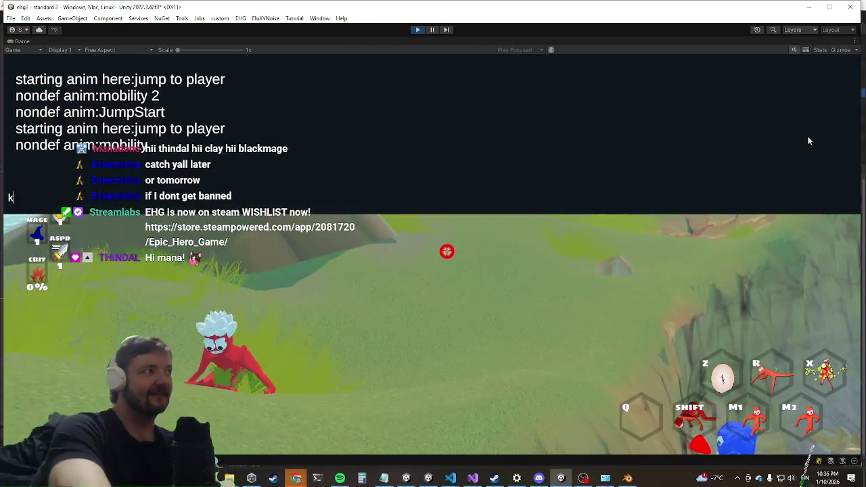
{"action": "type", "text": "killwave"}
{"action": "key", "text": "Return"}
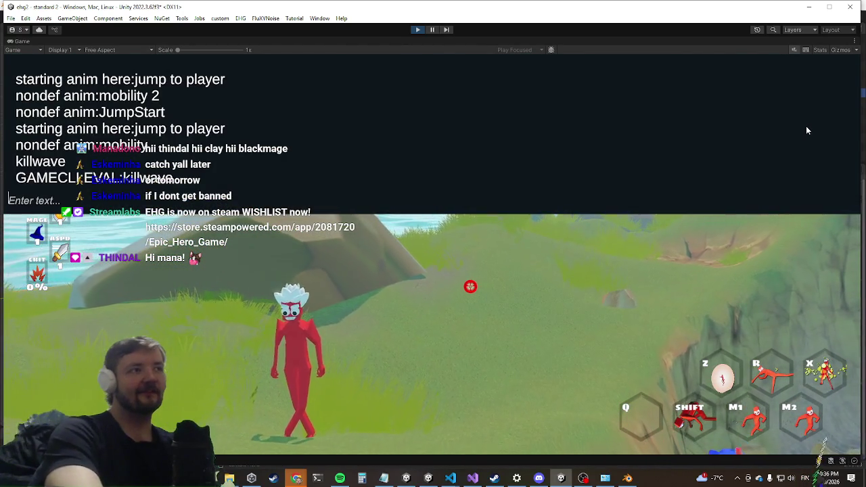
{"action": "key", "text": "grave"}
Step: Fight the blue Dragon boss, then restore the docked editor layout on the Scene view
{"action": "key", "text": "w"}
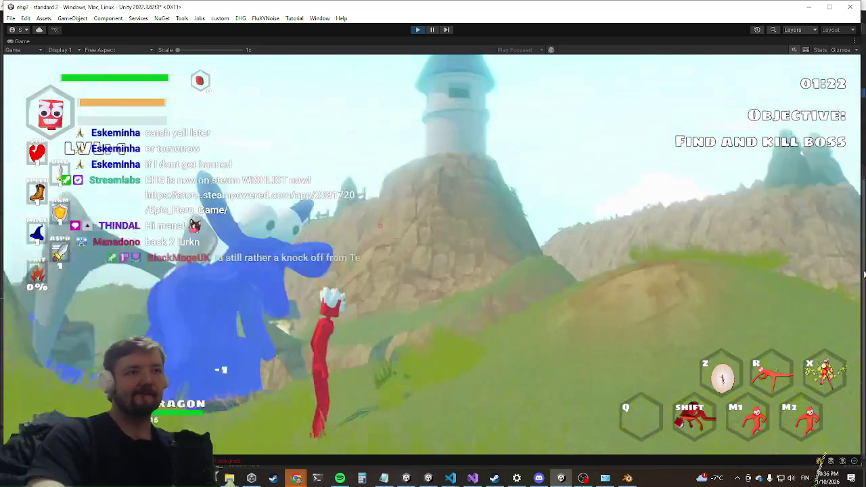
{"action": "key", "text": "s"}
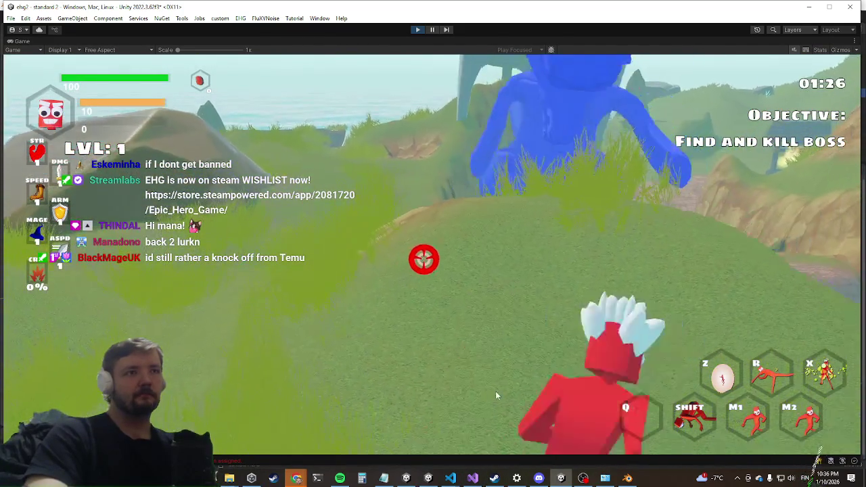
{"action": "key", "text": "w"}
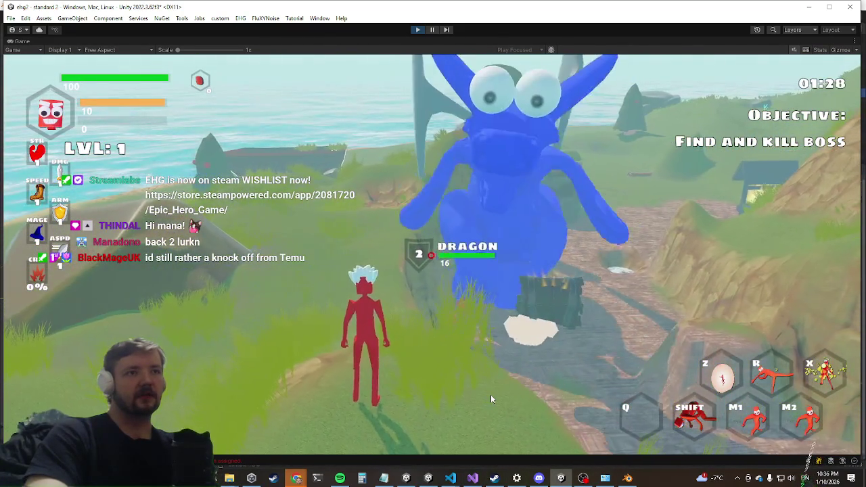
{"action": "key", "text": "a"}
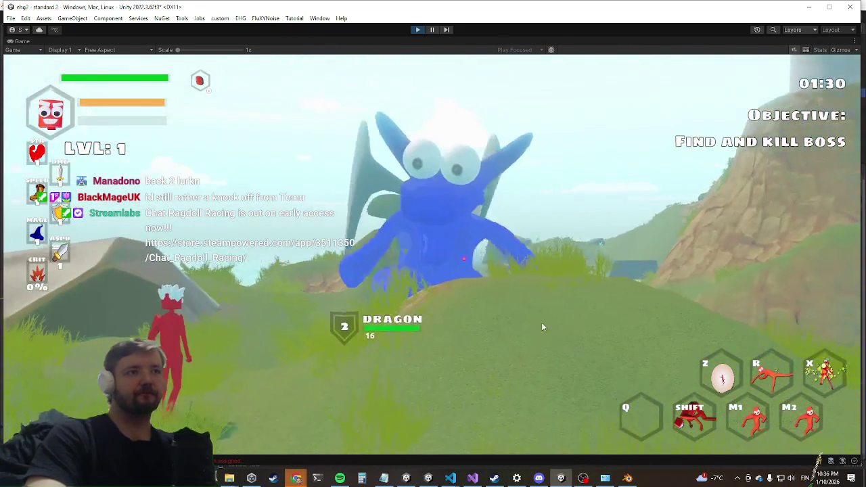
{"action": "key", "text": "shift+space"}
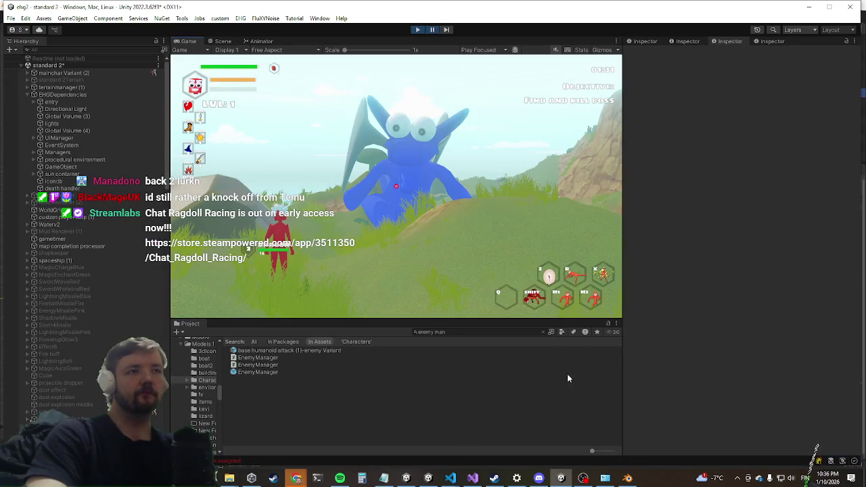
{"action": "key", "text": "ctrl+1"}
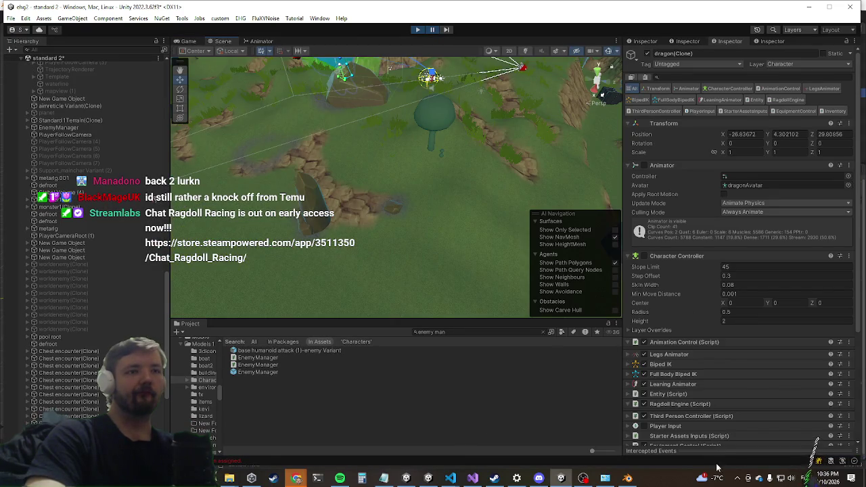
Step: Frame dragon(Clone)'s New Game Object in the Scene and expand its children down to metarig
{"action": "left_click", "coordinate": [683, 342]}
{"action": "scroll", "coordinate": [737, 379], "scroll_direction": "down", "scroll_amount": 1}
{"action": "scroll", "coordinate": [73, 346], "scroll_direction": "down", "scroll_amount": 5}
{"action": "left_click", "coordinate": [73, 346]}
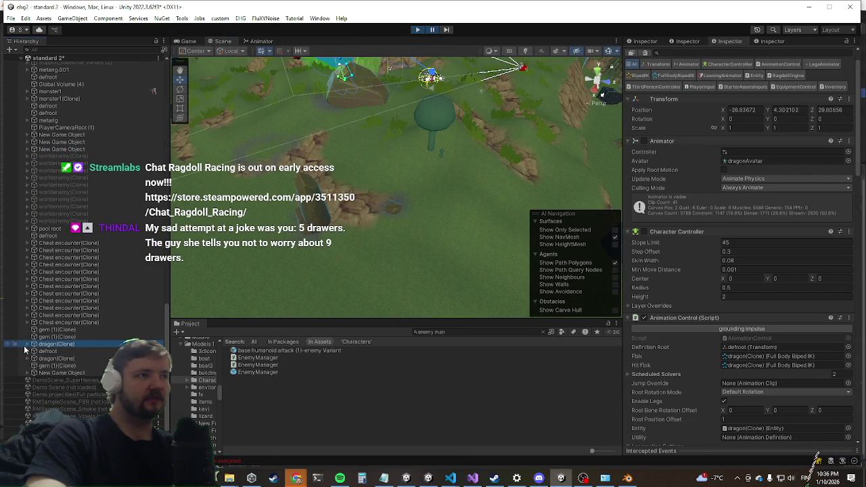
{"action": "left_click", "coordinate": [53, 371]}
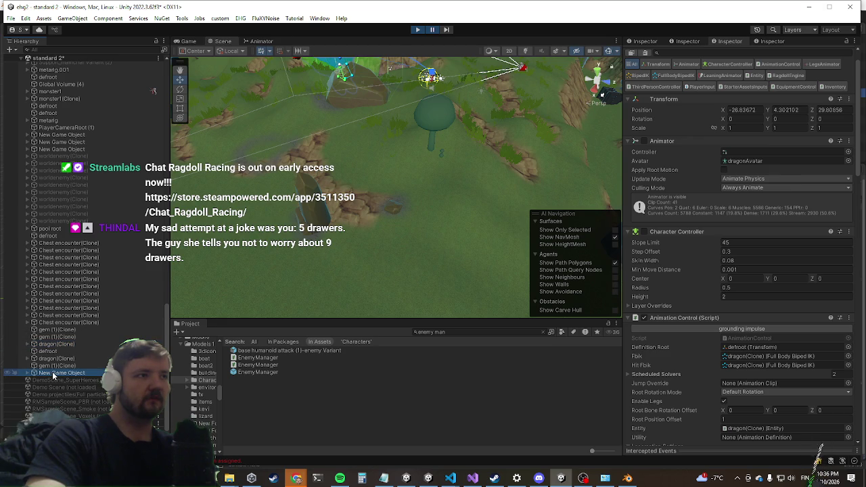
{"action": "double_click", "coordinate": [53, 372]}
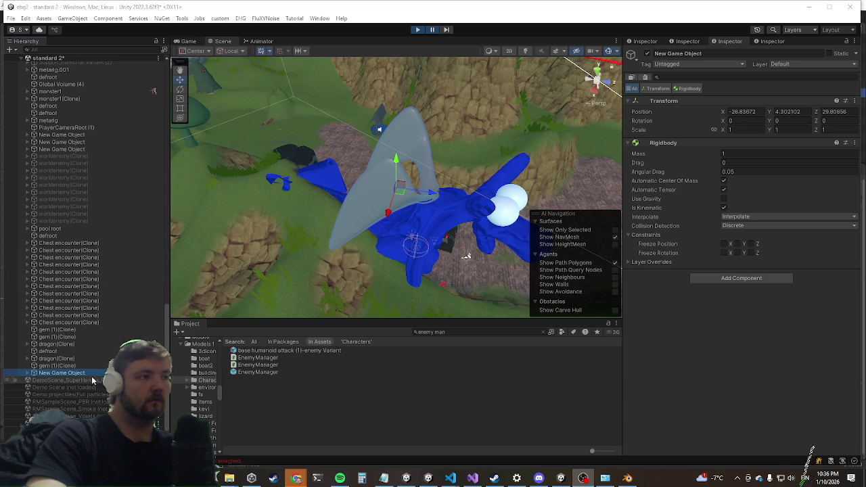
{"action": "key", "text": "Right"}
{"action": "scroll", "coordinate": [47, 344], "scroll_direction": "down", "scroll_amount": 3}
{"action": "left_click", "coordinate": [39, 316]}
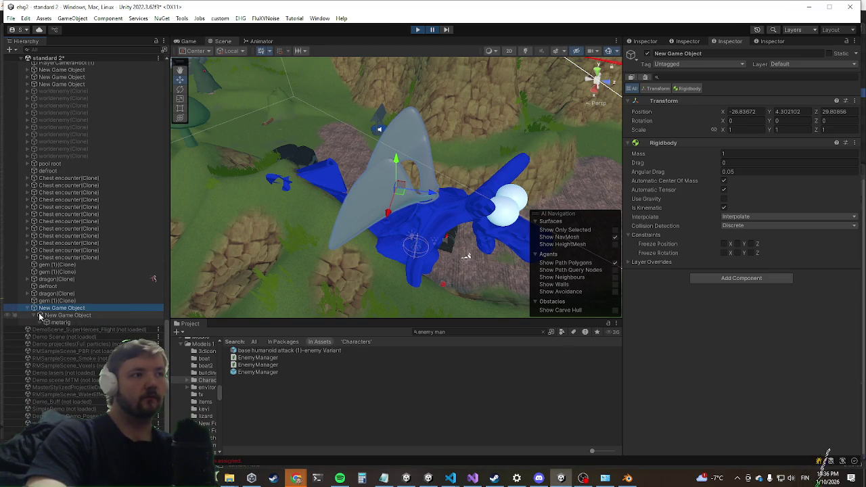
Step: Add a 3D Cube under the dragon's metarig and scale it into a long bar
{"action": "left_click", "coordinate": [61, 323]}
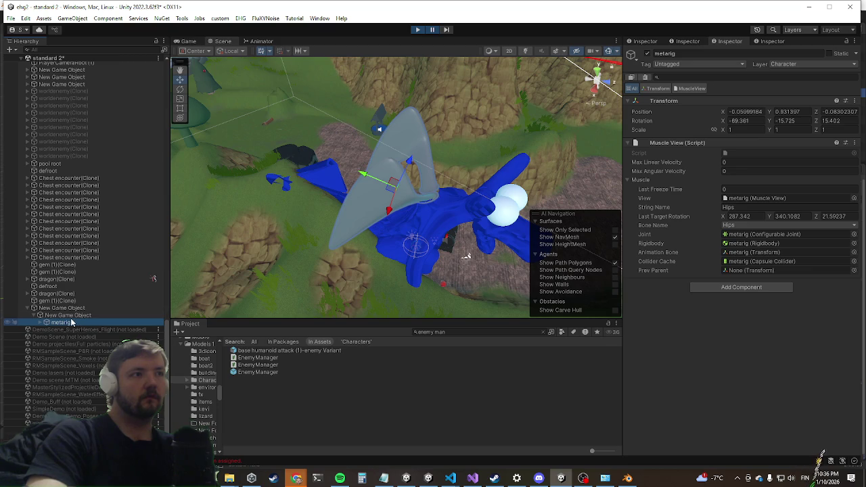
{"action": "right_click", "coordinate": [73, 322]}
{"action": "mouse_move", "coordinate": [135, 211]}
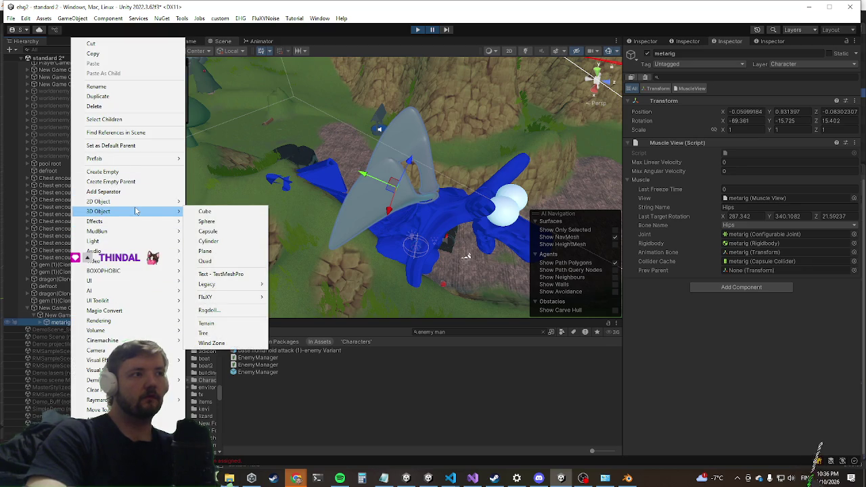
{"action": "left_click", "coordinate": [257, 217]}
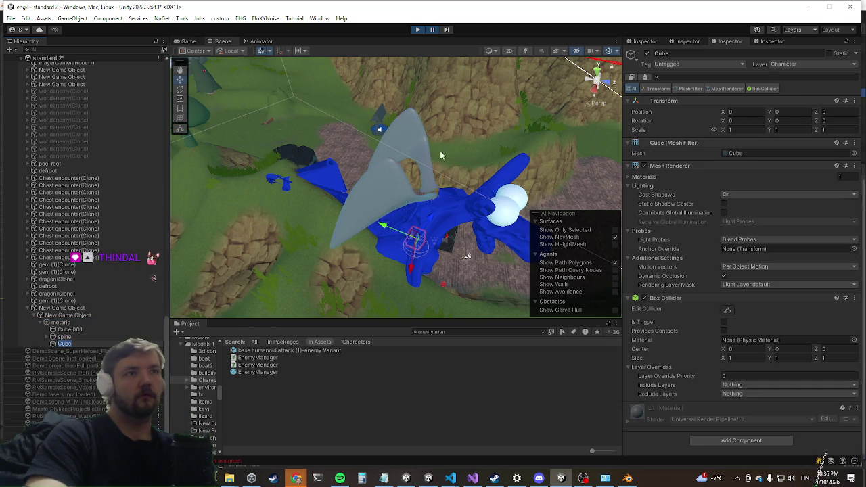
{"action": "left_click", "coordinate": [180, 99]}
{"action": "left_click_drag", "start_coordinate": [269, 171], "coordinate": [173, 170]}
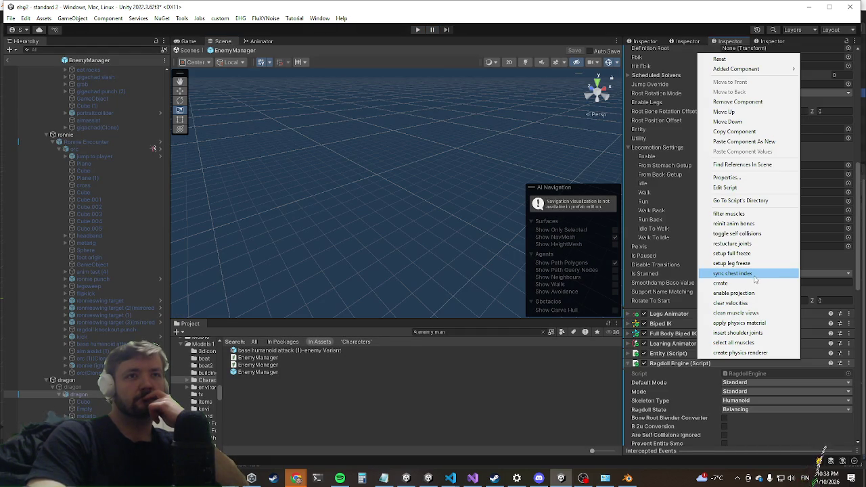
Step: Select the croissant monster under bardy in the EnemyManager prefab Hierarchy
{"action": "left_click", "coordinate": [514, 41]}
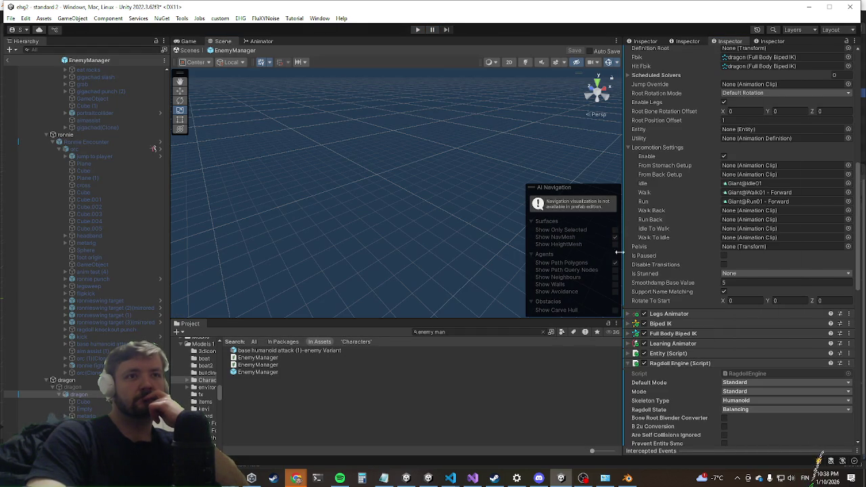
{"action": "scroll", "coordinate": [82, 325], "scroll_direction": "up", "scroll_amount": 5}
{"action": "scroll", "coordinate": [88, 285], "scroll_direction": "down", "scroll_amount": 5}
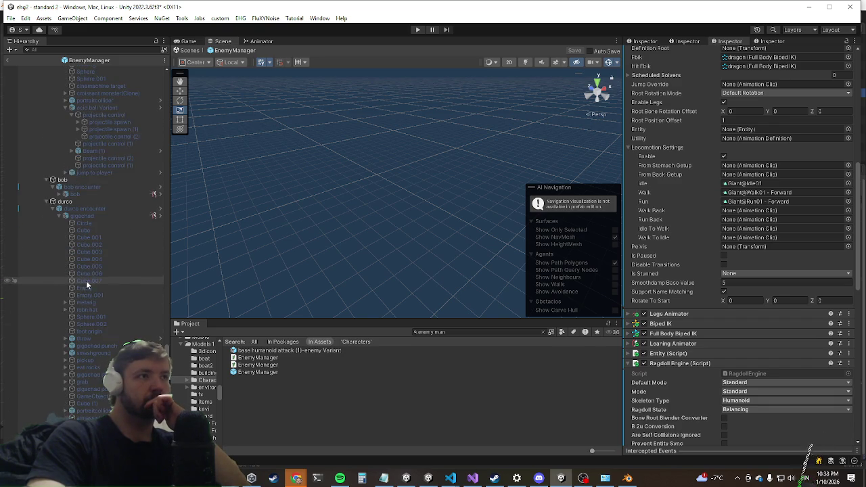
{"action": "scroll", "coordinate": [96, 348], "scroll_direction": "up", "scroll_amount": 6}
{"action": "left_click", "coordinate": [92, 311]}
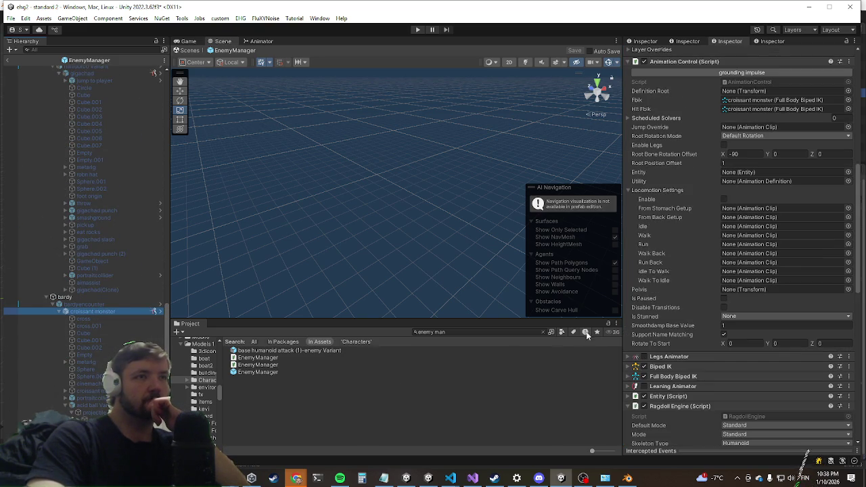
Step: Scroll the croissant monster's Inspector to Animation Control and inspect the Root Rotation Mode choices
{"action": "scroll", "coordinate": [775, 259], "scroll_direction": "down", "scroll_amount": 3}
{"action": "scroll", "coordinate": [773, 254], "scroll_direction": "down", "scroll_amount": 4}
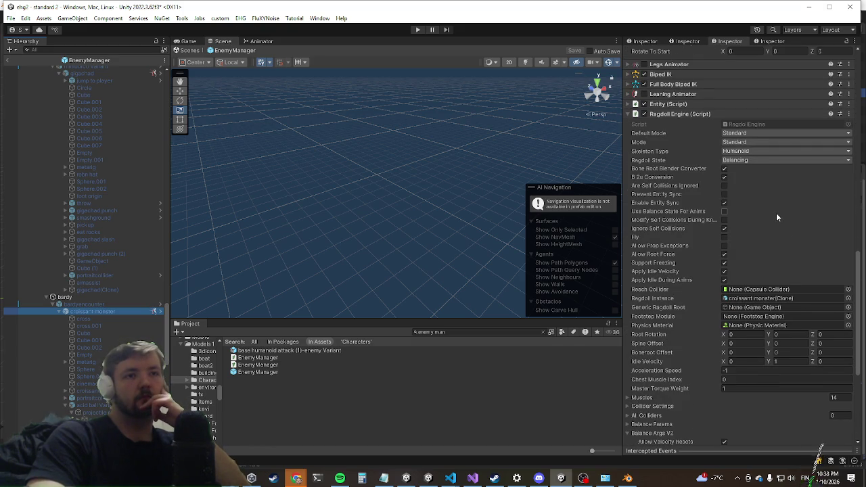
{"action": "scroll", "coordinate": [776, 217], "scroll_direction": "down", "scroll_amount": 4}
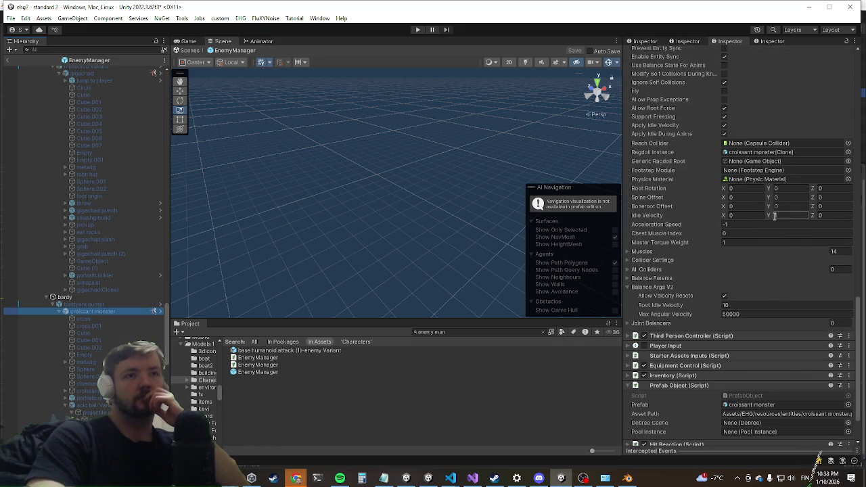
{"action": "scroll", "coordinate": [777, 212], "scroll_direction": "up", "scroll_amount": 3}
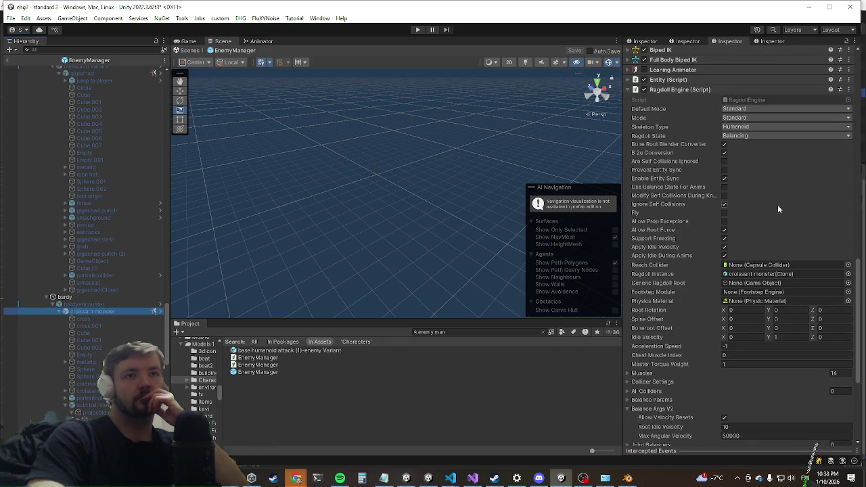
{"action": "scroll", "coordinate": [776, 205], "scroll_direction": "up", "scroll_amount": 4}
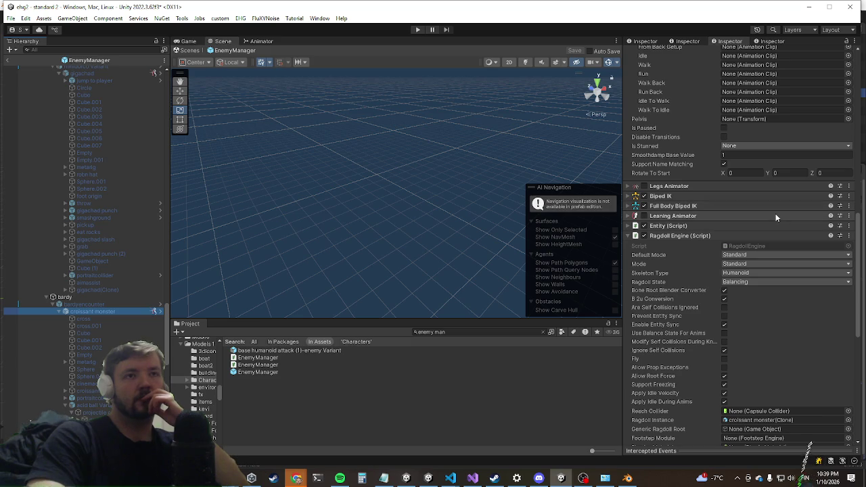
{"action": "scroll", "coordinate": [775, 213], "scroll_direction": "up", "scroll_amount": 4}
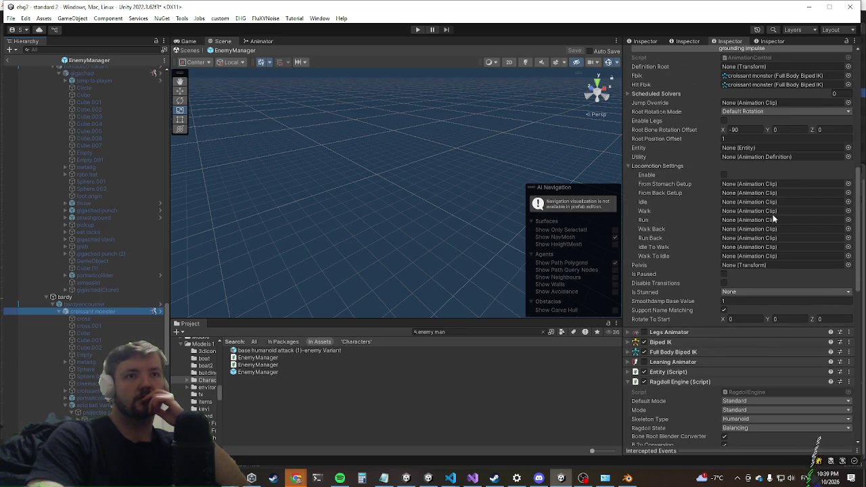
{"action": "scroll", "coordinate": [775, 218], "scroll_direction": "up", "scroll_amount": 3}
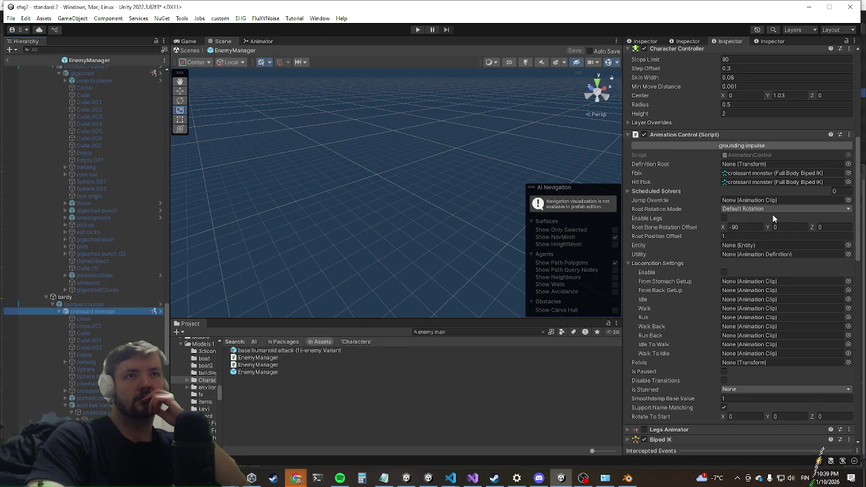
{"action": "left_click", "coordinate": [774, 210]}
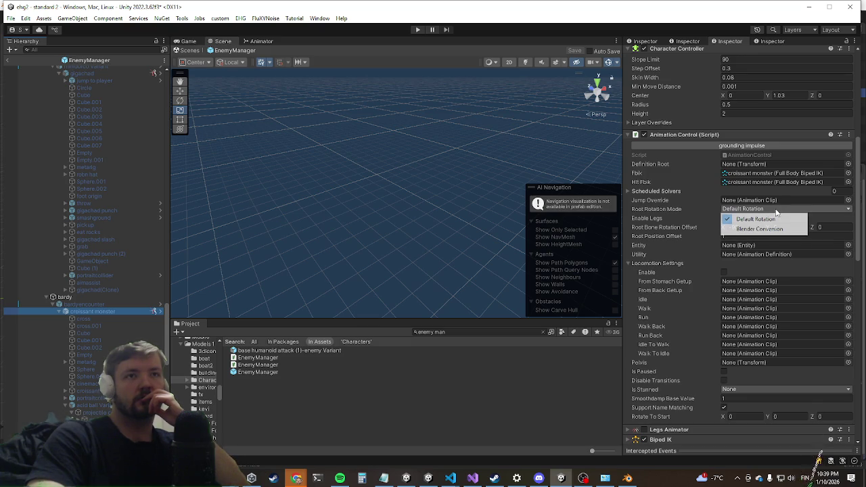
Step: Keep Default Rotation and copy the Root Bone Rotation Offset (X -90, Y 0, Z 0)
{"action": "left_click", "coordinate": [782, 202]}
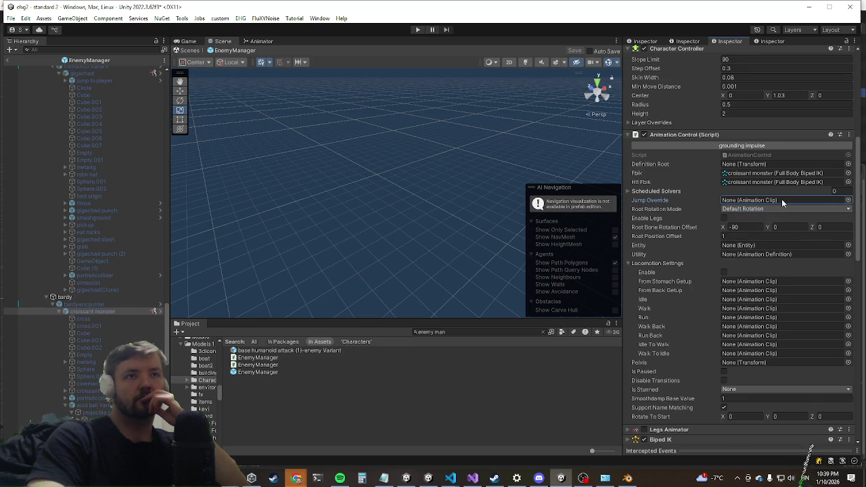
{"action": "right_click", "coordinate": [646, 227]}
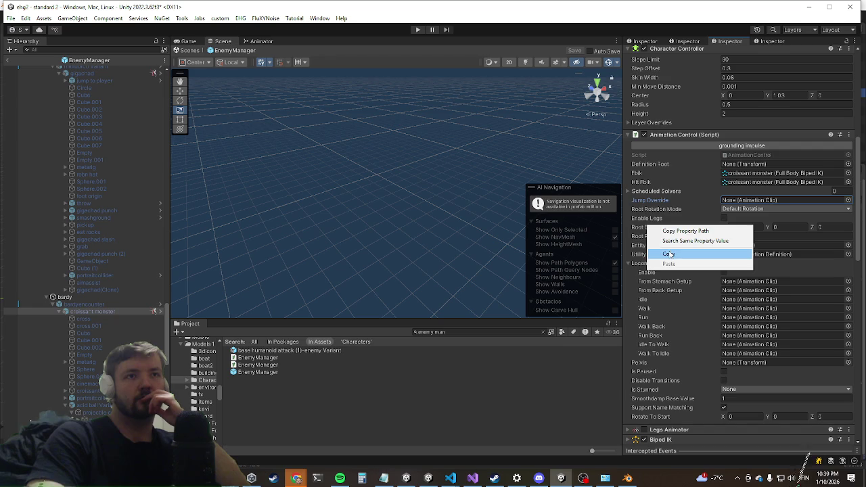
{"action": "left_click", "coordinate": [673, 253]}
Step: Review the croissant monster's Ragdoll Engine settings, then select the dragon in the prefab
{"action": "scroll", "coordinate": [744, 215], "scroll_direction": "down", "scroll_amount": 5}
{"action": "scroll", "coordinate": [740, 217], "scroll_direction": "down", "scroll_amount": 3}
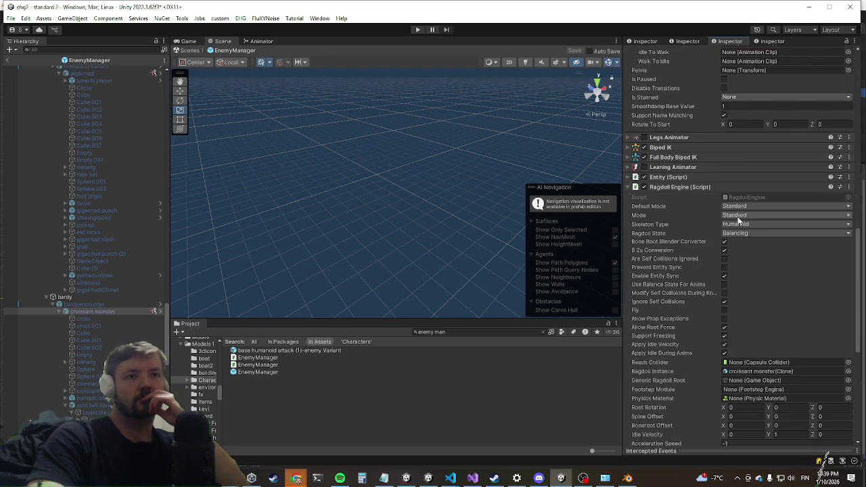
{"action": "scroll", "coordinate": [736, 219], "scroll_direction": "down", "scroll_amount": 6}
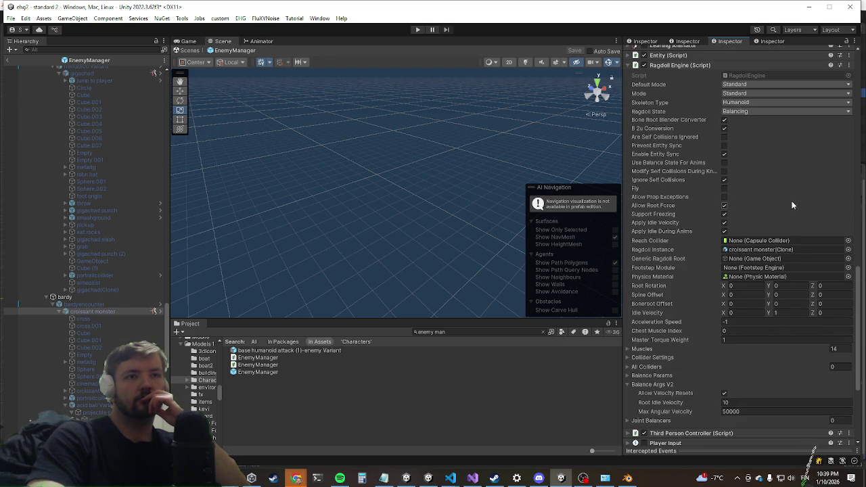
{"action": "scroll", "coordinate": [102, 322], "scroll_direction": "down", "scroll_amount": 2}
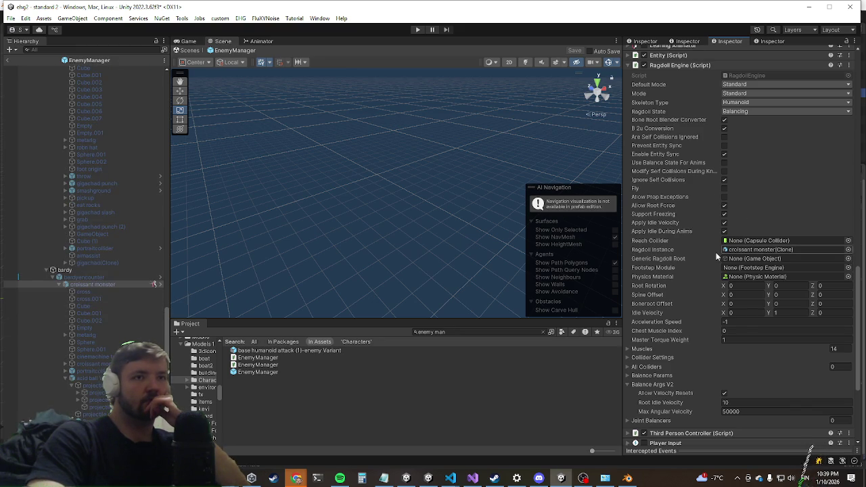
{"action": "scroll", "coordinate": [716, 252], "scroll_direction": "up", "scroll_amount": 4}
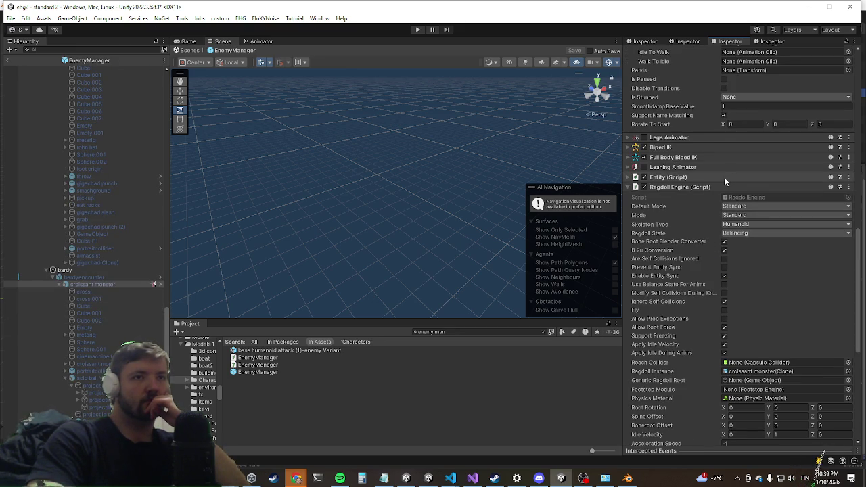
{"action": "scroll", "coordinate": [707, 174], "scroll_direction": "down", "scroll_amount": 9}
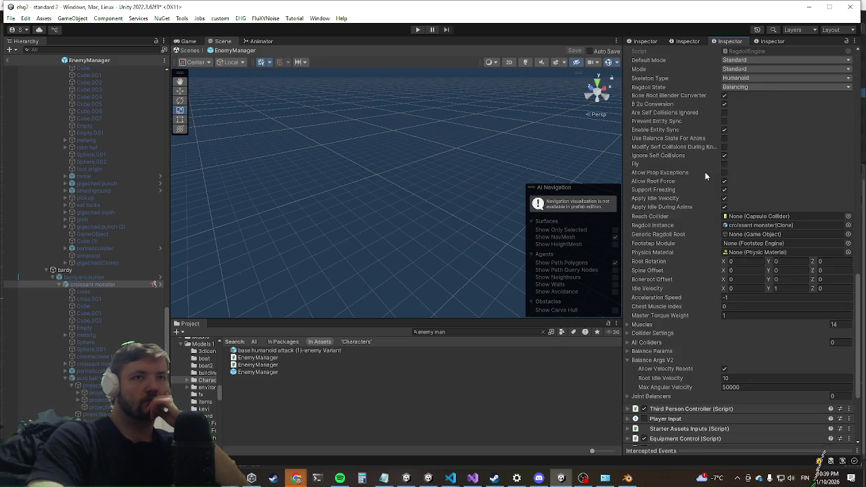
{"action": "scroll", "coordinate": [109, 327], "scroll_direction": "down", "scroll_amount": 10}
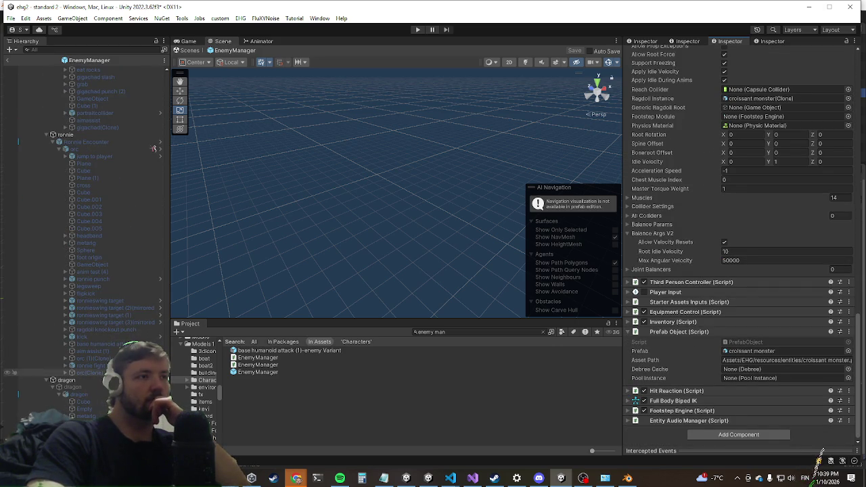
{"action": "left_click", "coordinate": [79, 394]}
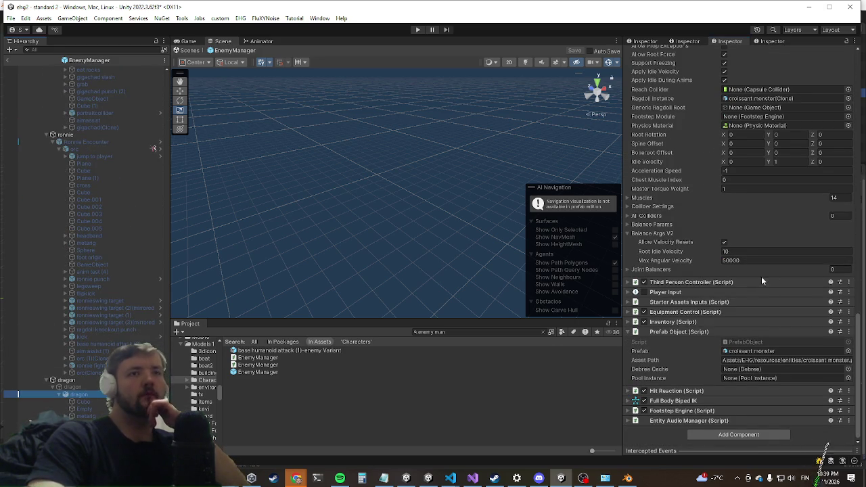
Step: Set the dragon's Balance Args V2 Max Angular Velocity to 500000
{"action": "left_click", "coordinate": [748, 265]}
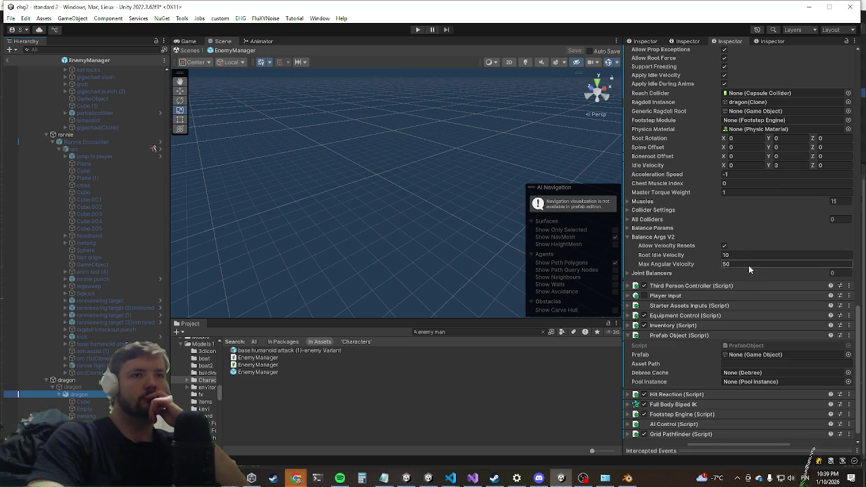
{"action": "type", "text": "500000"}
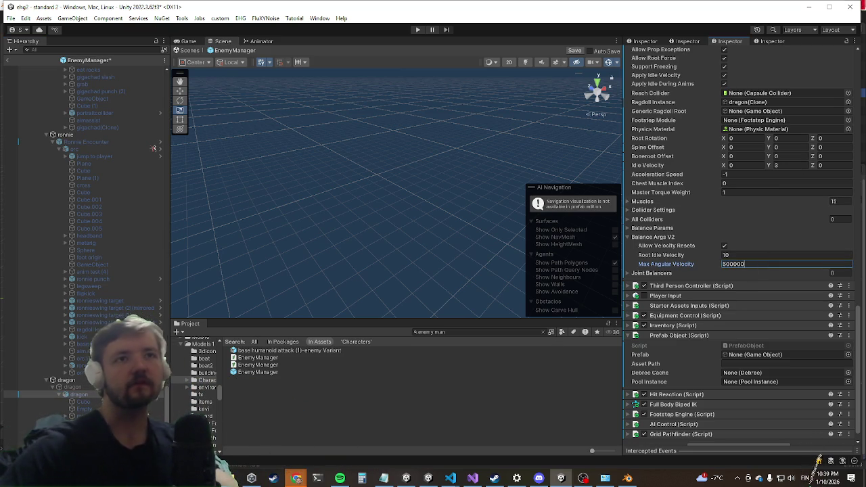
{"action": "scroll", "coordinate": [729, 187], "scroll_direction": "up", "scroll_amount": 5}
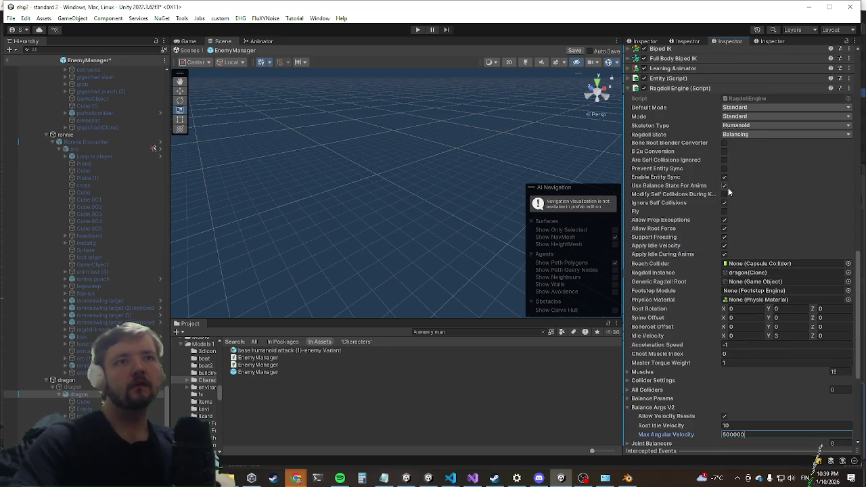
{"action": "scroll", "coordinate": [717, 209], "scroll_direction": "up", "scroll_amount": 10}
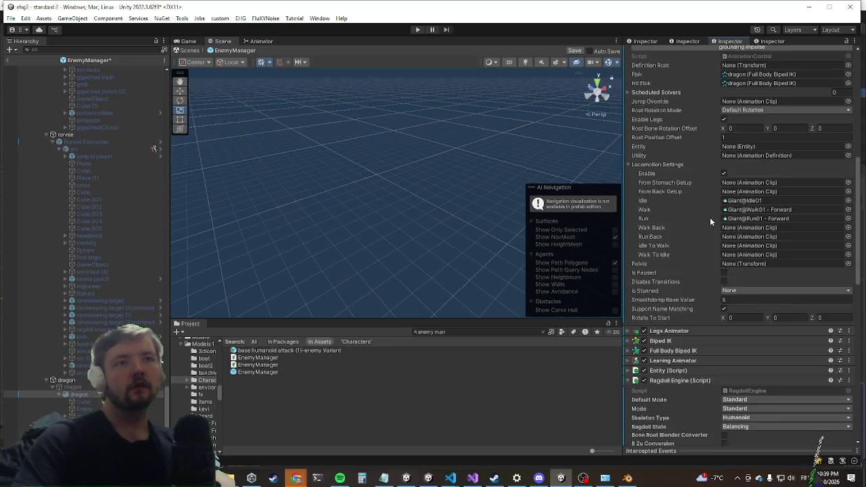
Step: Uncheck Enable Legs in Animation Control, exit prefab mode, and start play mode
{"action": "scroll", "coordinate": [705, 232], "scroll_direction": "down", "scroll_amount": 6}
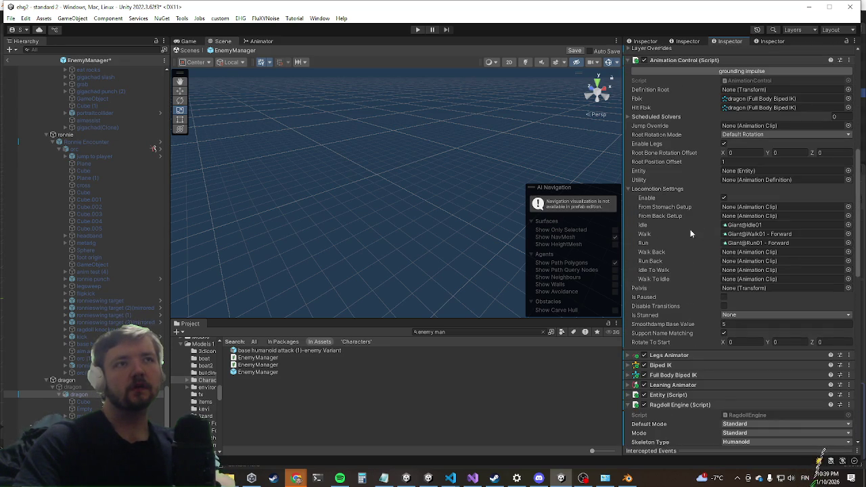
{"action": "scroll", "coordinate": [733, 255], "scroll_direction": "down", "scroll_amount": 1}
{"action": "scroll", "coordinate": [732, 256], "scroll_direction": "down", "scroll_amount": 4}
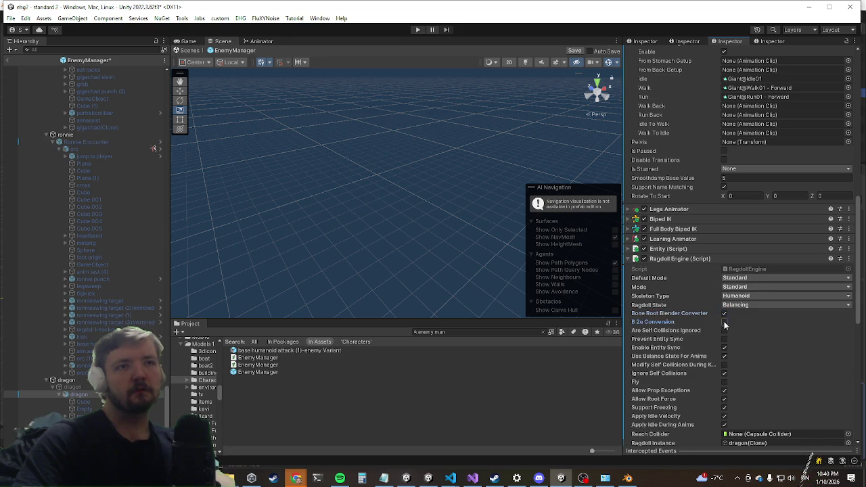
{"action": "scroll", "coordinate": [702, 240], "scroll_direction": "up", "scroll_amount": 15}
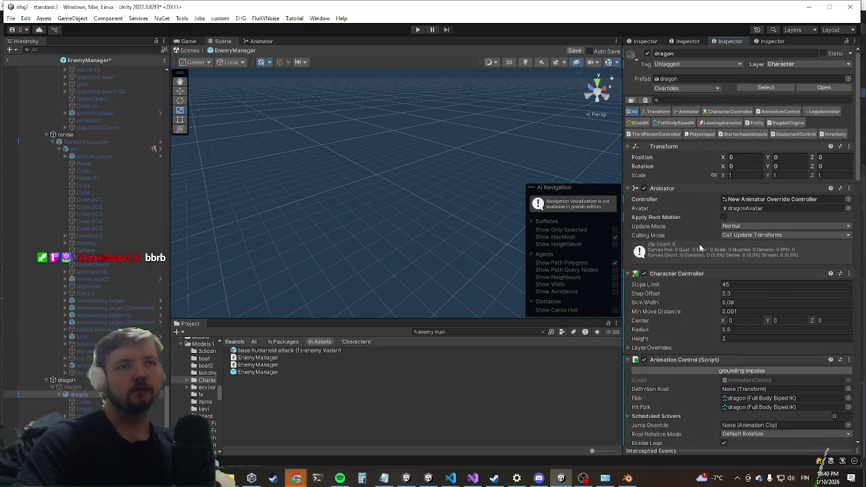
{"action": "scroll", "coordinate": [691, 256], "scroll_direction": "down", "scroll_amount": 10}
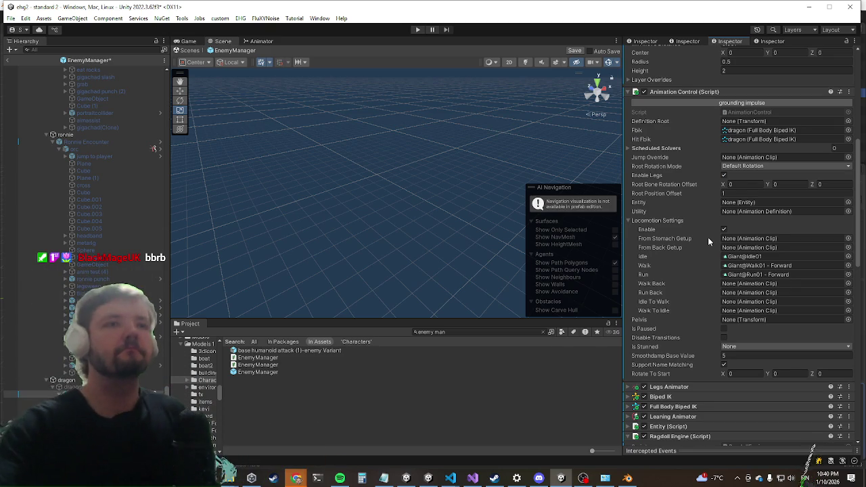
{"action": "left_click", "coordinate": [725, 176]}
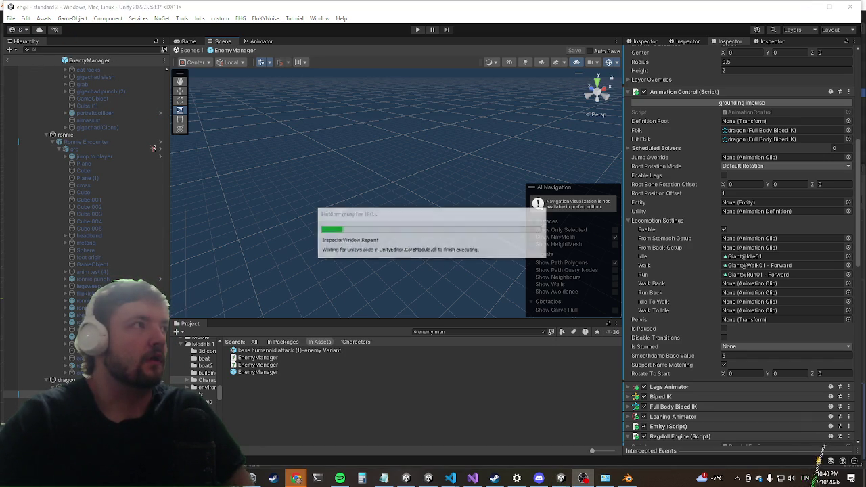
{"action": "left_click", "coordinate": [9, 63]}
{"action": "left_click", "coordinate": [415, 29]}
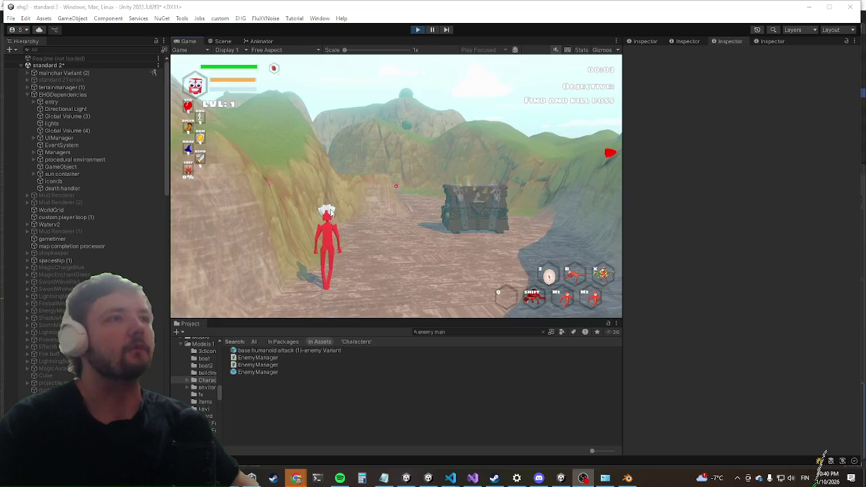
Step: Maximize the Game view and dash the player past the chest at the blue enemy
{"action": "key", "text": "shift+space"}
{"action": "key", "text": "w"}
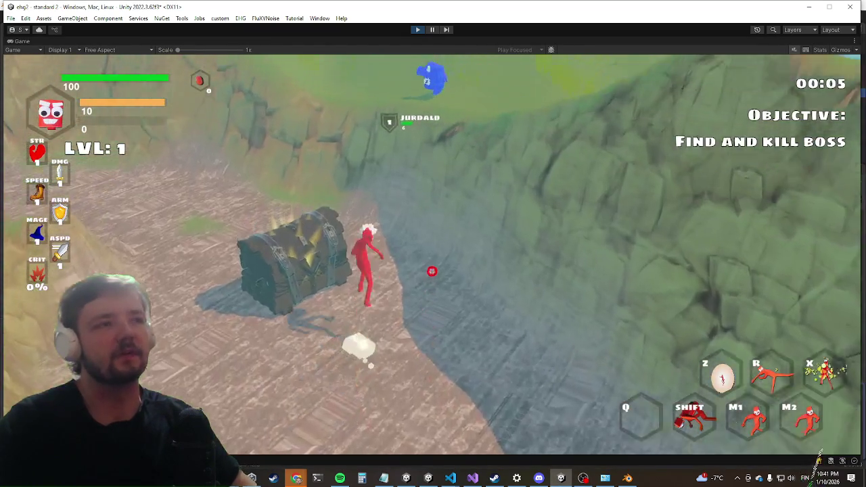
{"action": "key", "text": "shift"}
{"action": "key", "text": "w"}
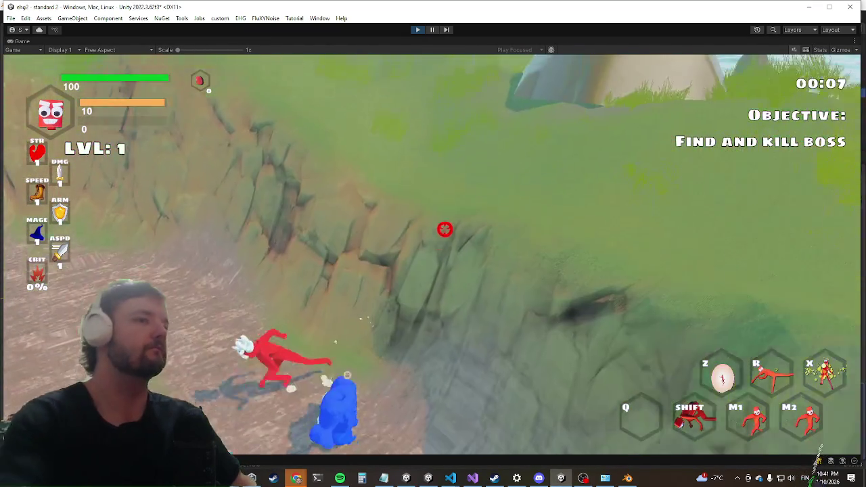
Step: Clear the enemies with the killwave console command
{"action": "key", "text": "grave"}
{"action": "type", "text": "killwave"}
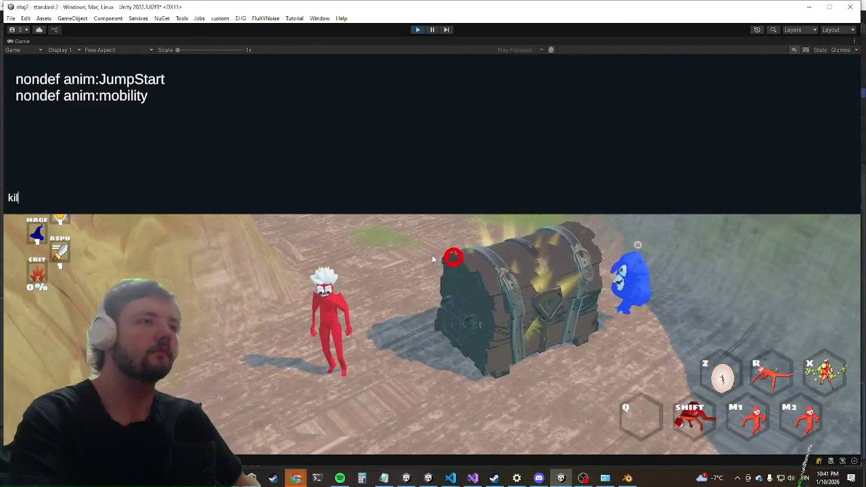
{"action": "key", "text": "Return"}
{"action": "key", "text": "grave"}
Step: Run up the cliff slope to the Dragon boss and bring up the in-game Settings menu
{"action": "key", "text": "w"}
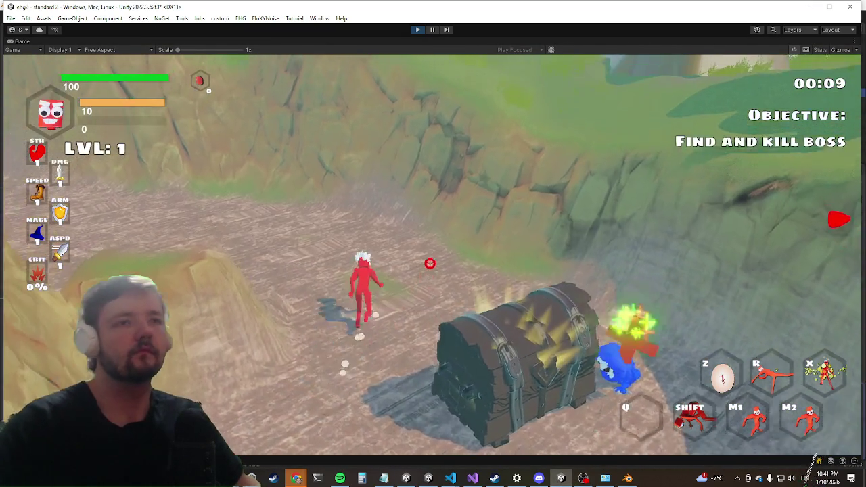
{"action": "key", "text": "w"}
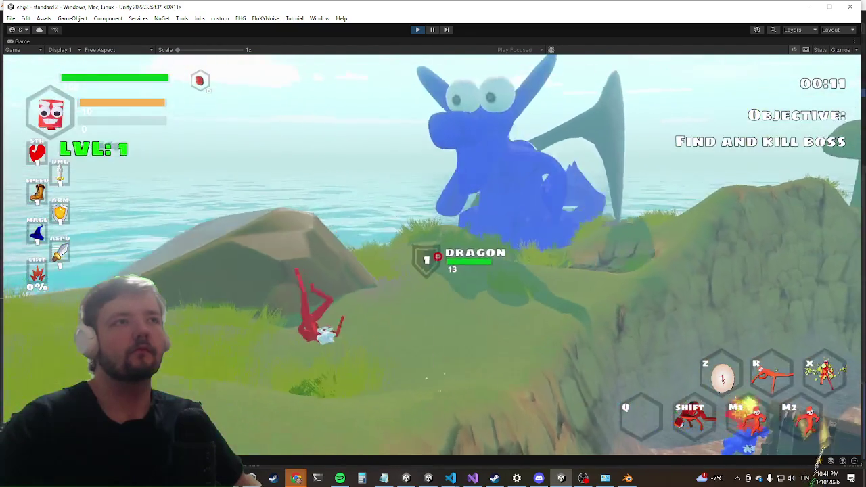
{"action": "key", "text": "w"}
{"action": "key", "text": "w"}
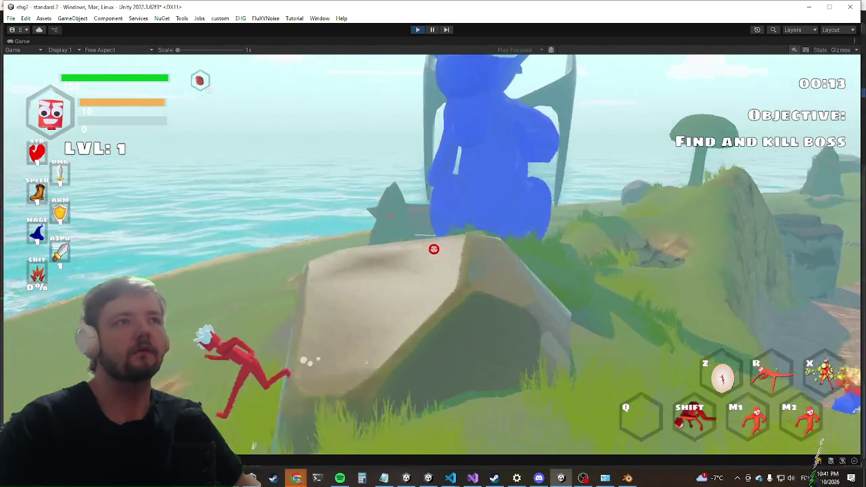
{"action": "key", "text": "w"}
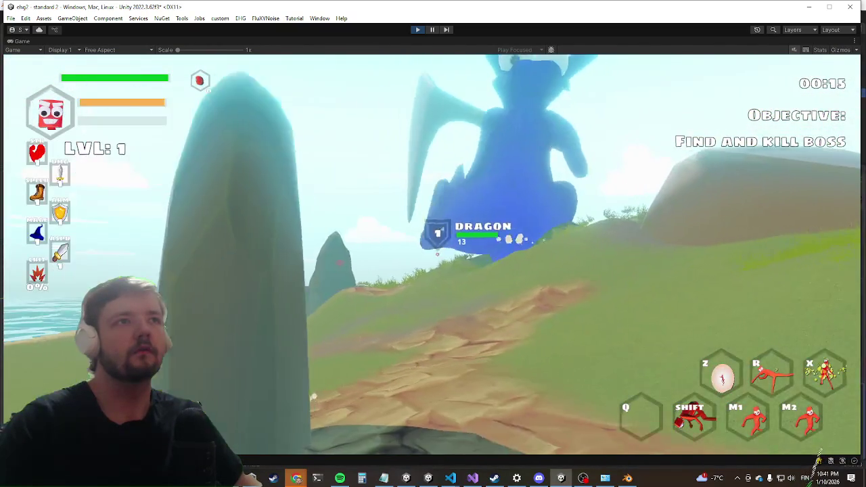
{"action": "key", "text": "w"}
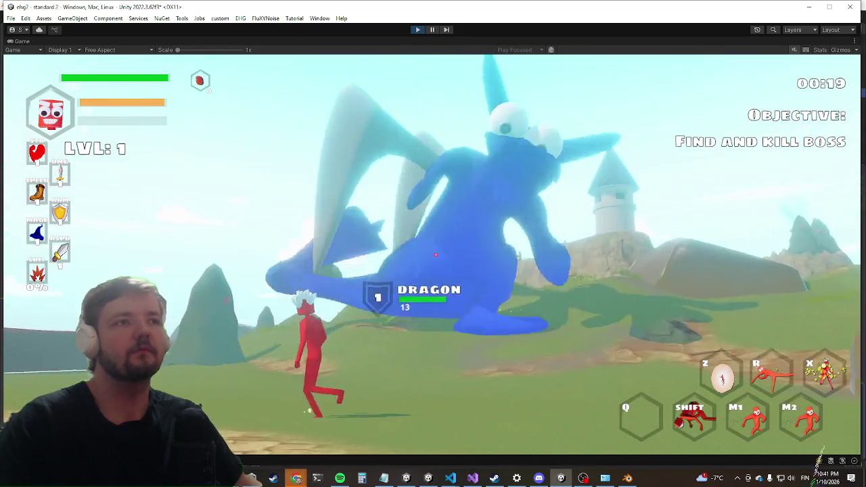
{"action": "key", "text": "Escape"}
{"action": "scroll", "coordinate": [475, 288], "scroll_direction": "down", "scroll_amount": 4}
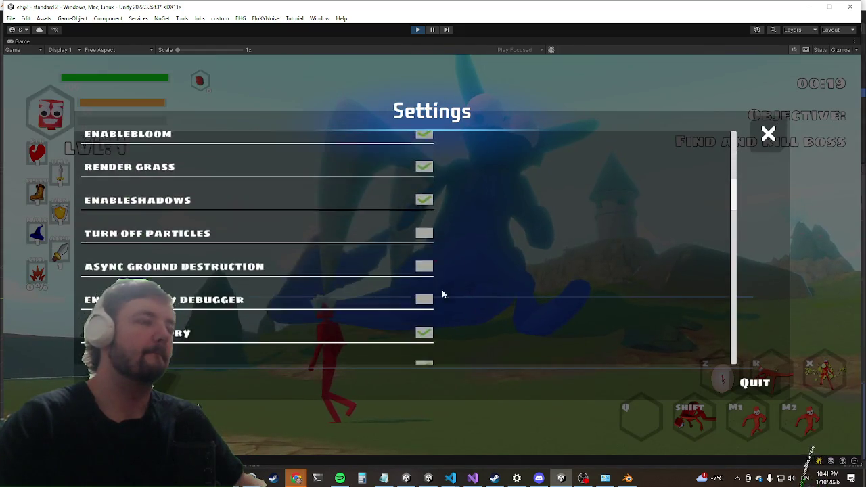